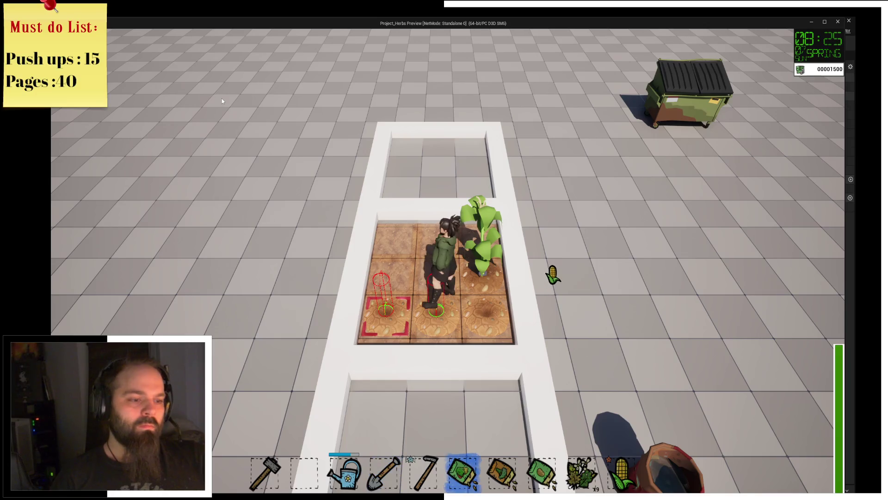
Plant a seed, then walk across the planter to harvest corn into the hotbar
key(d)
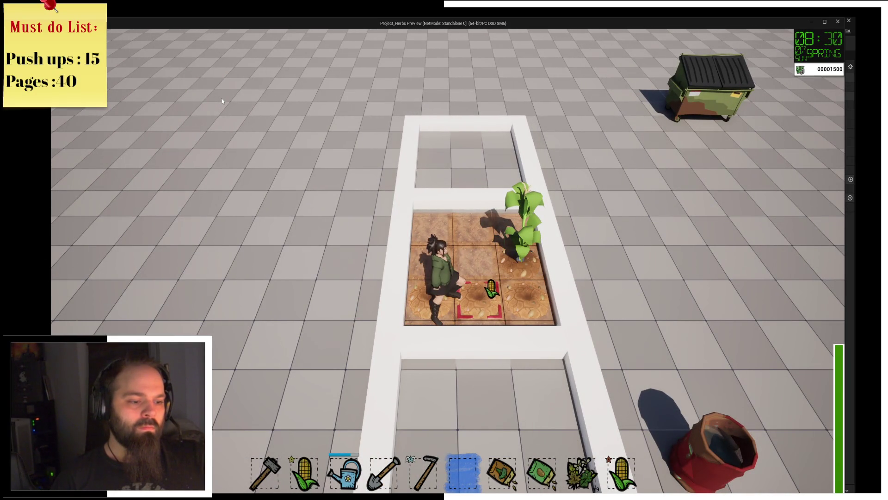
key(7)
key(d)
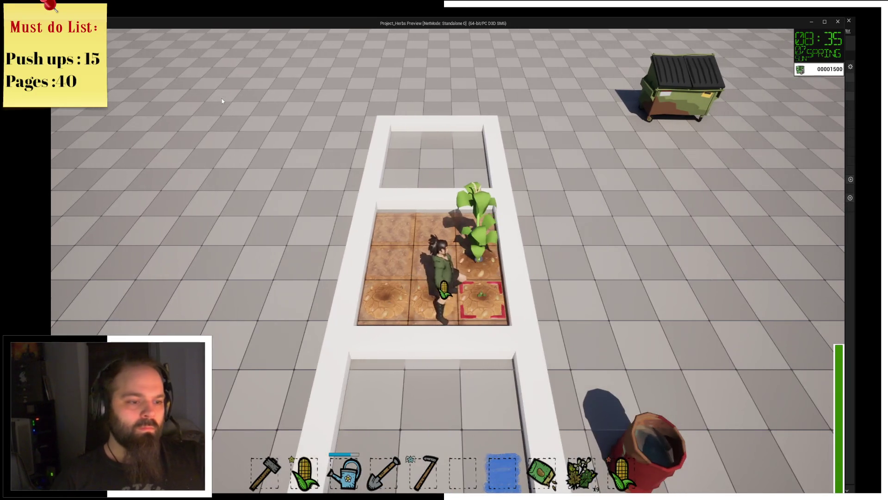
key(d)
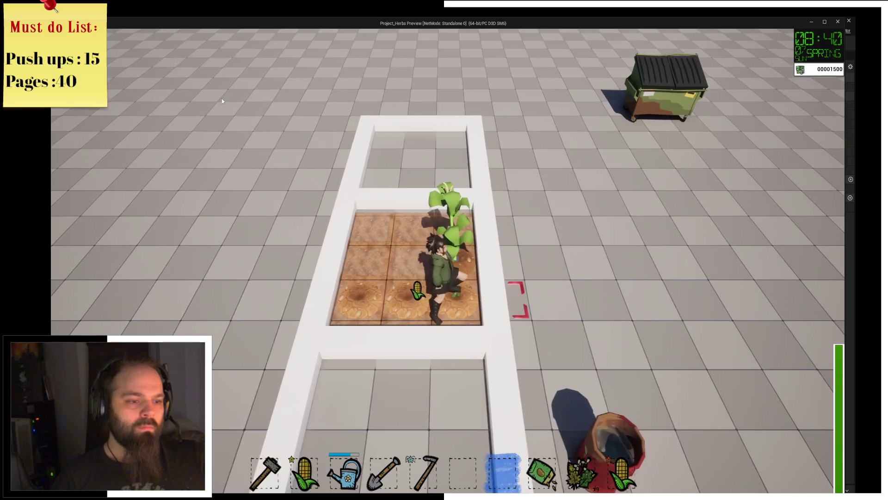
key(a)
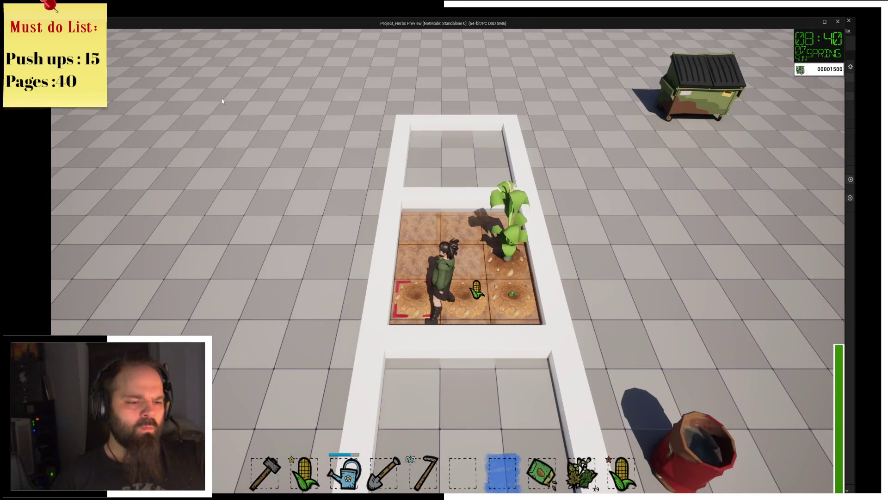
key(w)
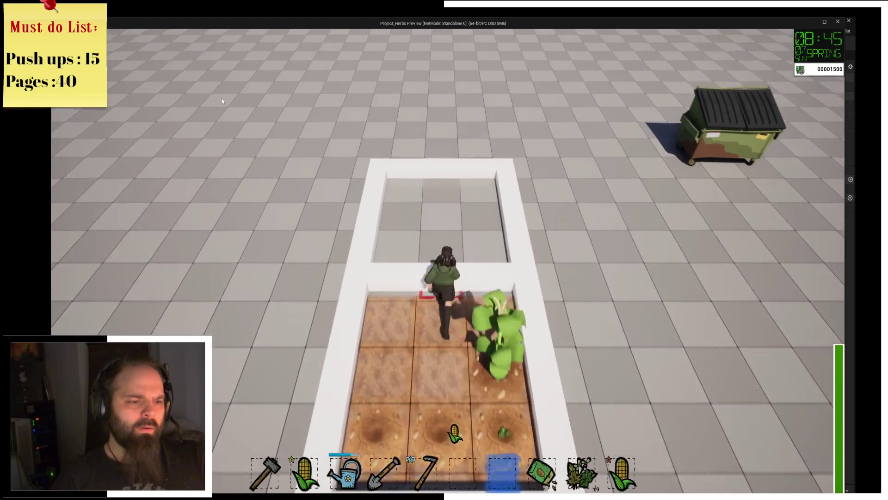
key(s)
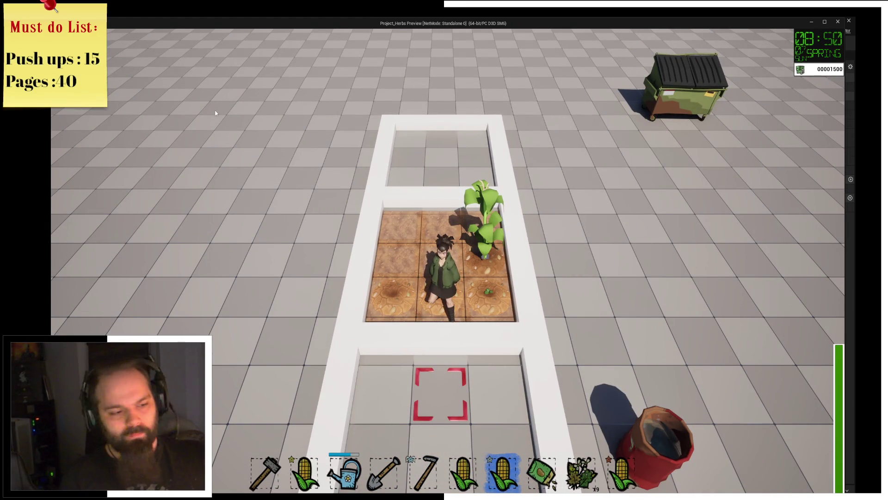
Equip the shovel in slot 4 and walk back into the soil plot's left column
key(a)
key(2)
key(1)
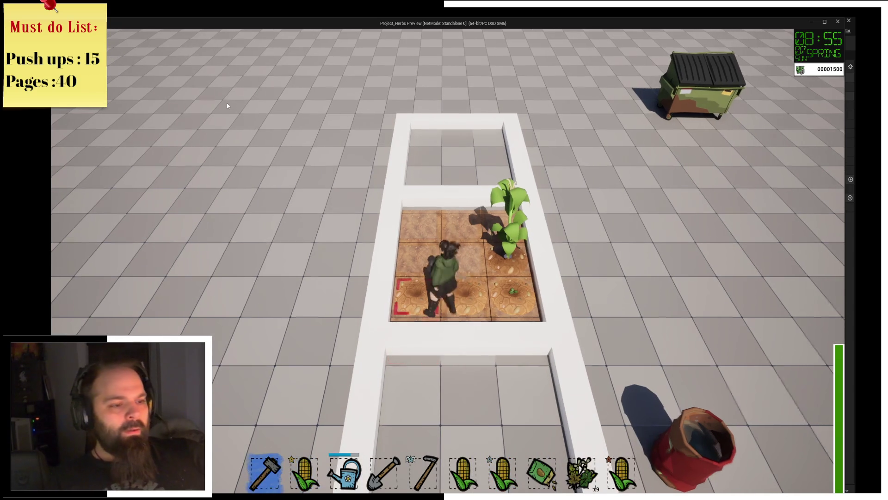
key(4)
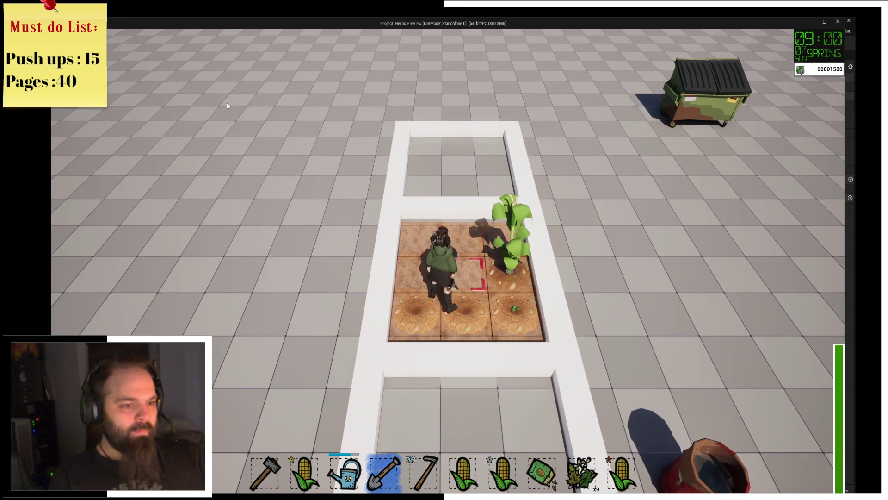
key(d)
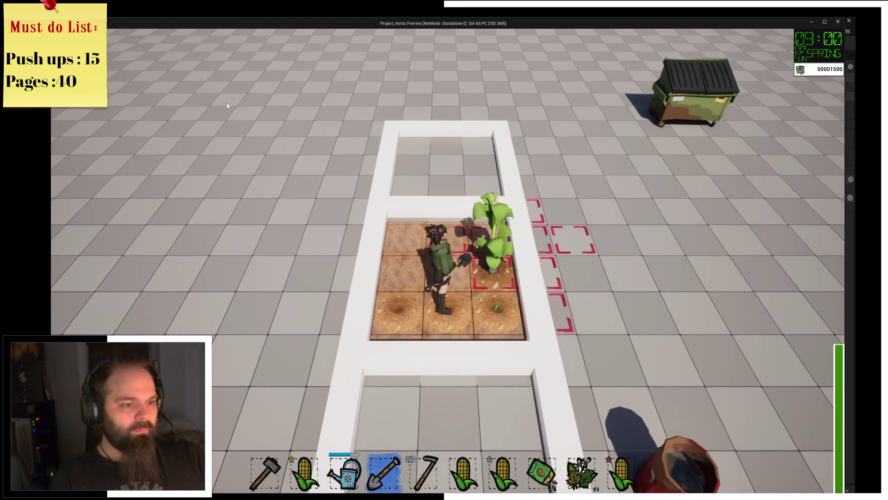
key(s)
key(w)
key(w)
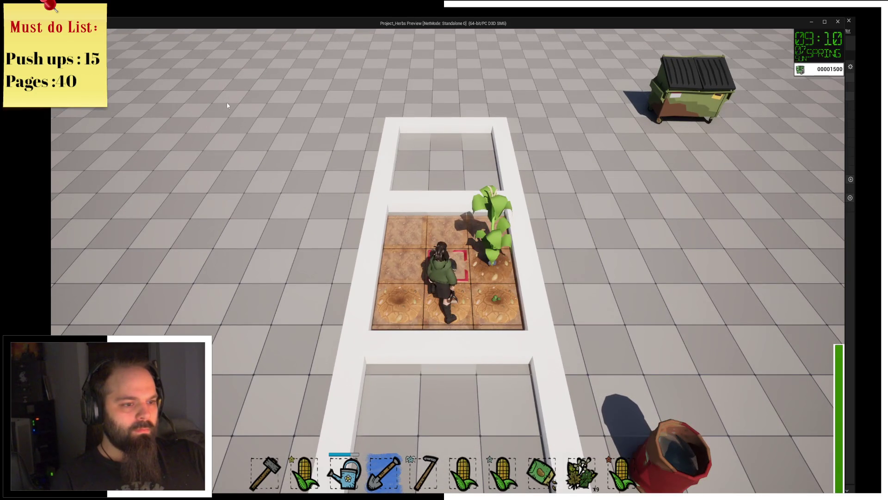
key(a)
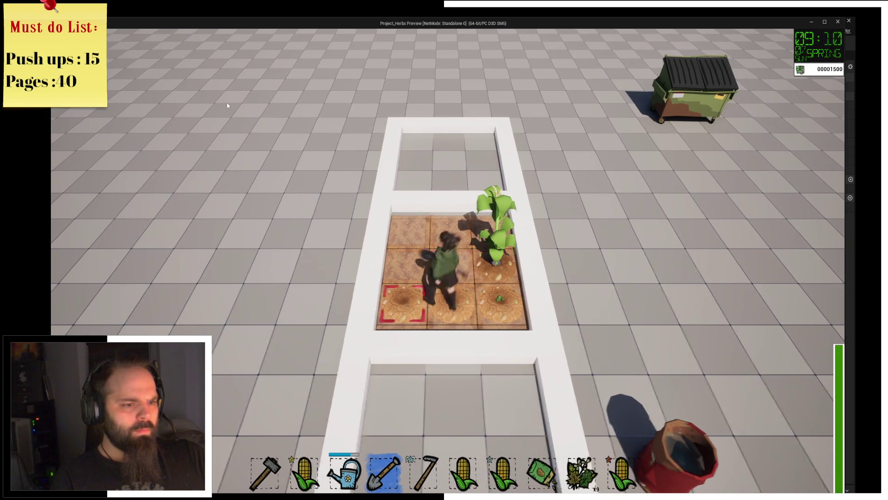
Dig holes in the left-column tile and the tiles below it
click(227, 105)
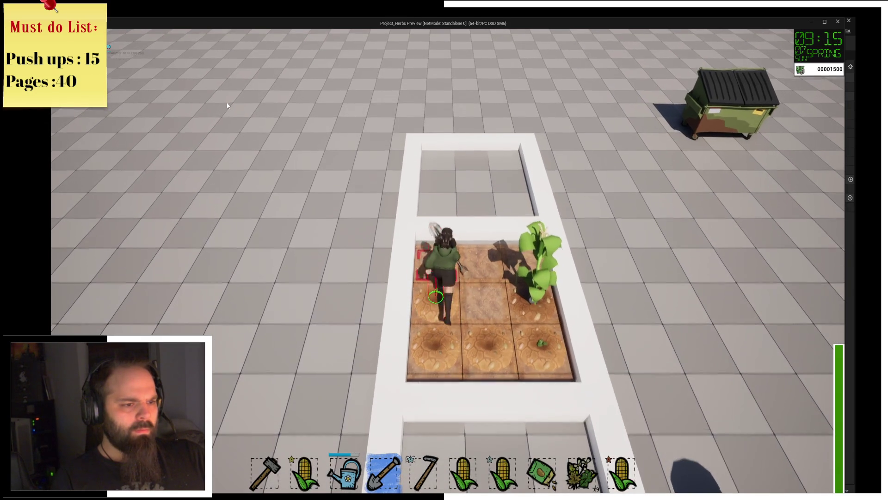
click(227, 105)
key(a)
key(d)
click(227, 106)
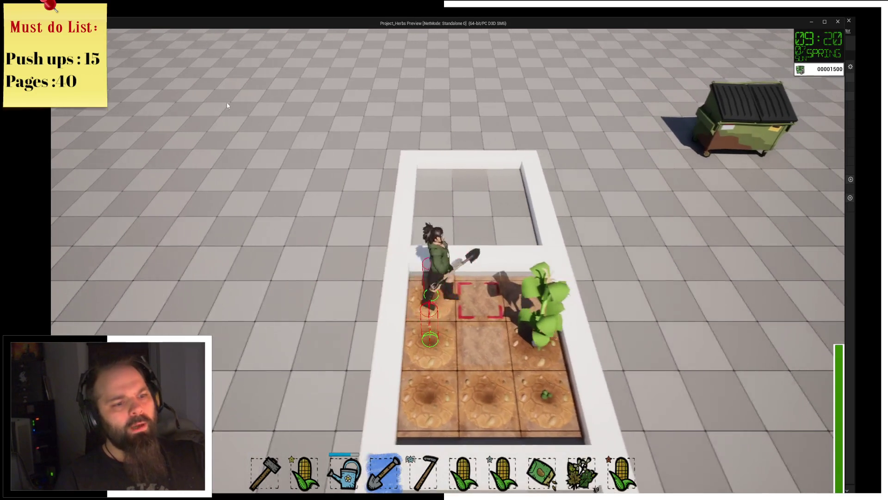
key(s)
click(227, 105)
Walk to the red barrel, switch from corn to the watering can, and return to the sprout tile
key(w)
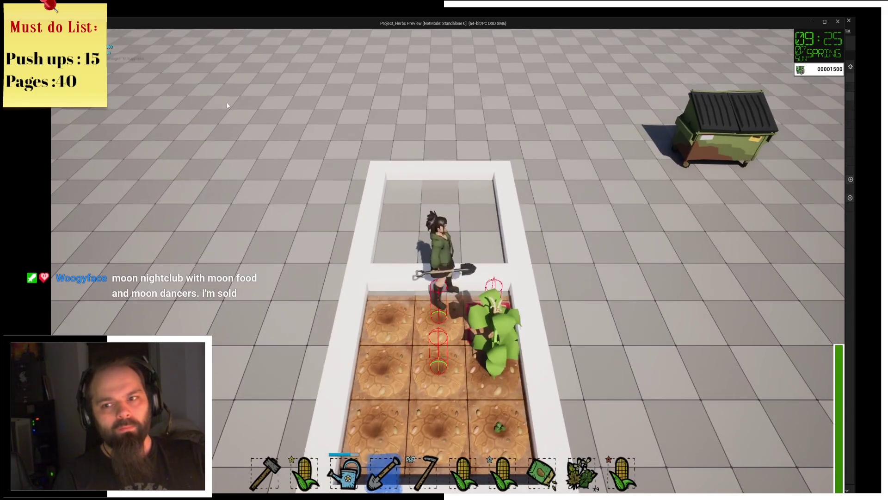
key(d)
key(s)
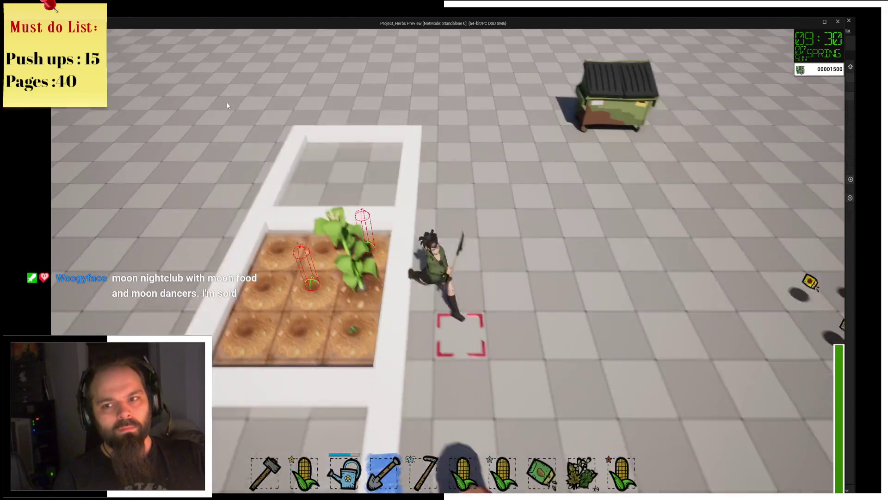
key(a)
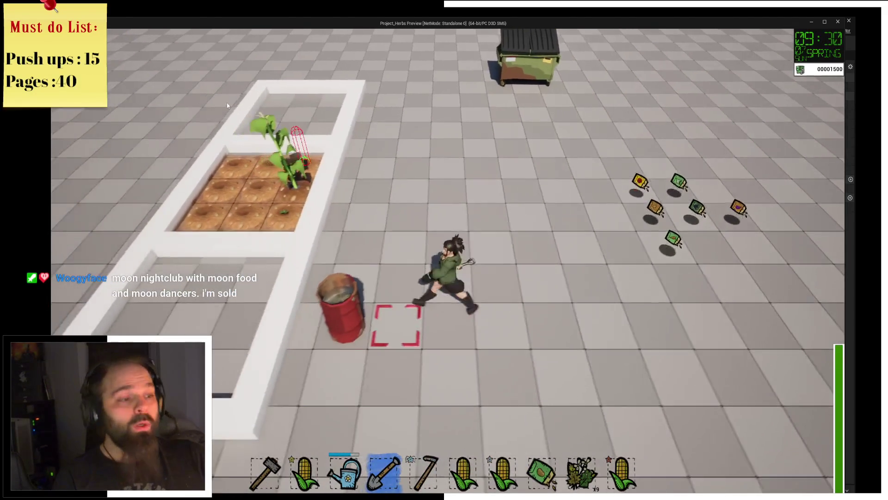
key(2)
key(3)
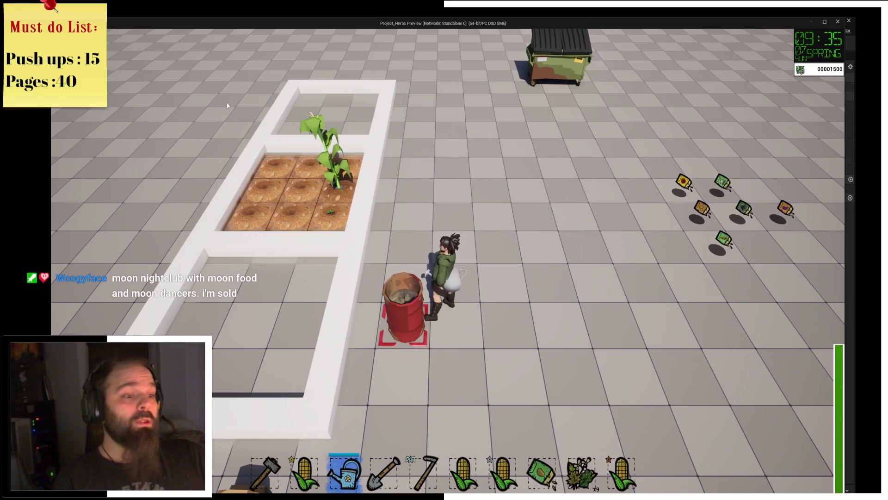
key(w)
key(a)
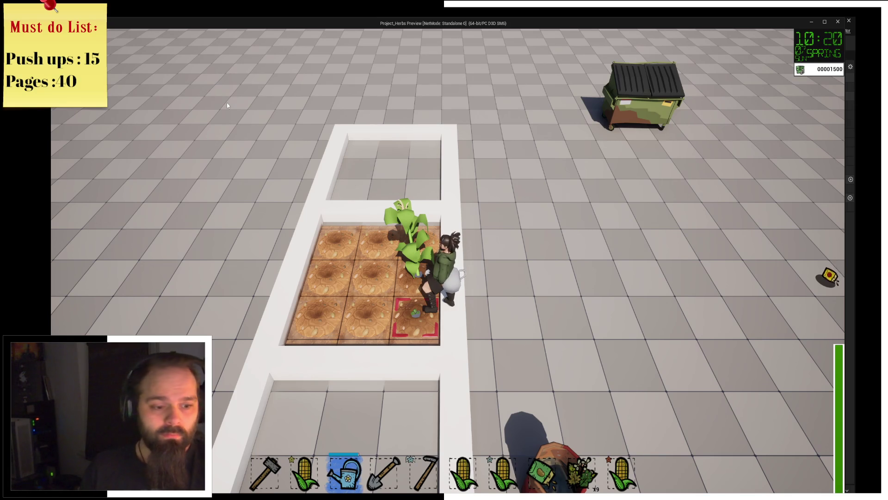
Equip the seed bag (slot 8) and plant it in the plot's left-middle tile
key(8)
key(9)
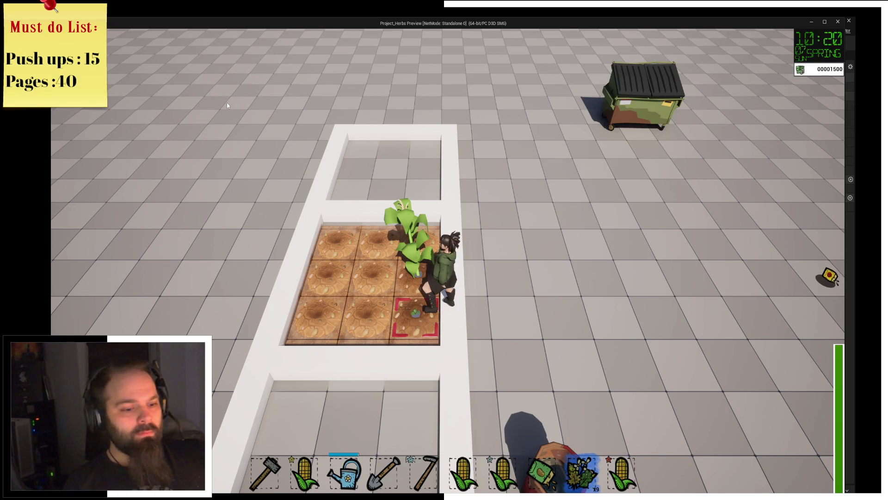
key(8)
key(a)
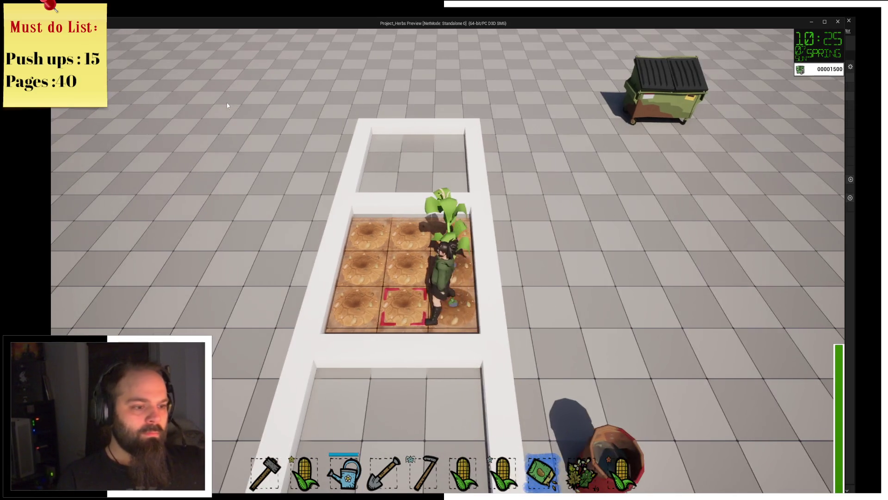
key(a)
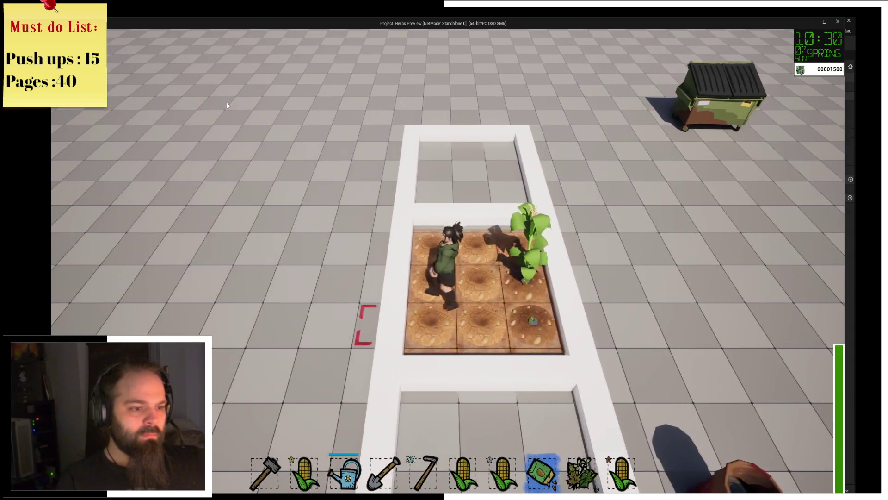
key(d)
click(227, 106)
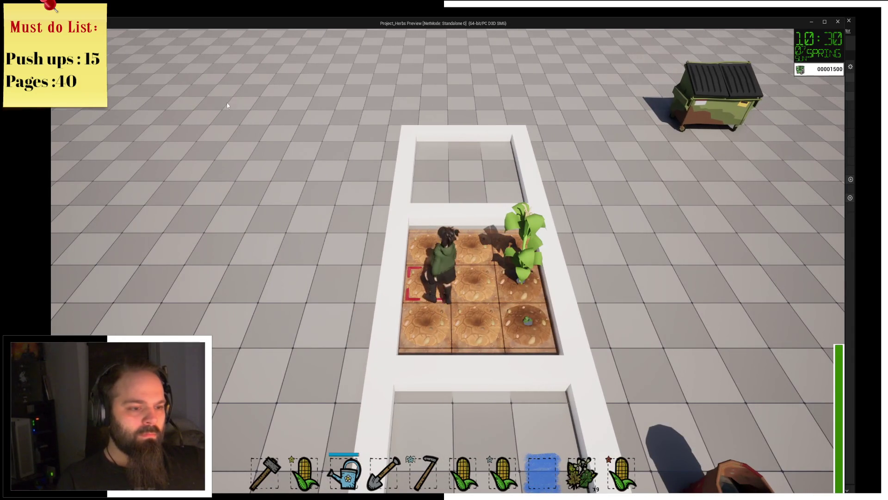
Equip the watering can and run to the green dumpster to end the day
key(2)
key(3)
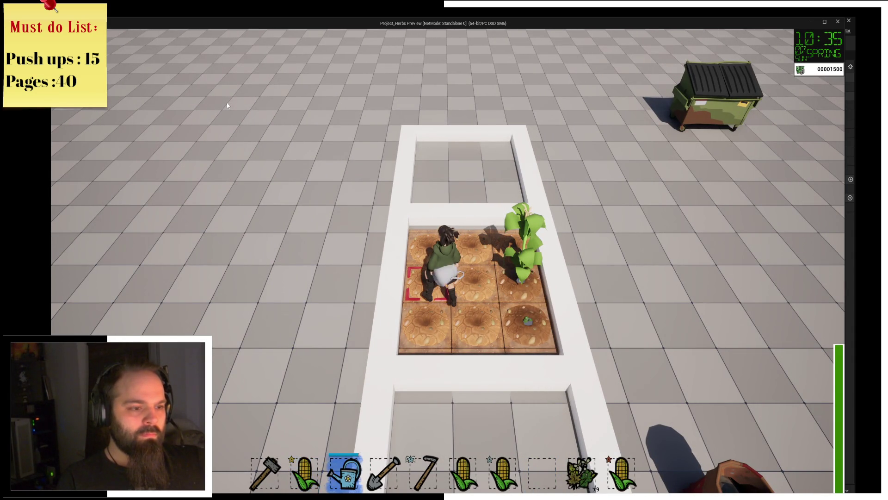
key(d)
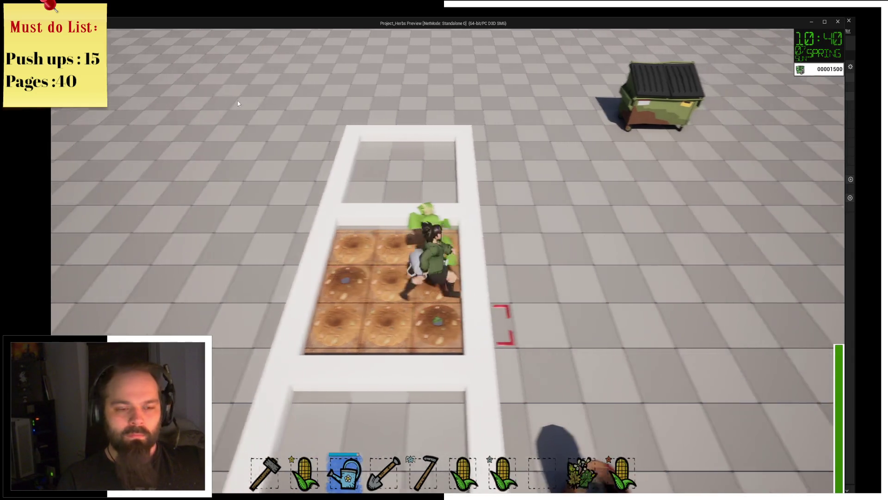
key(w)
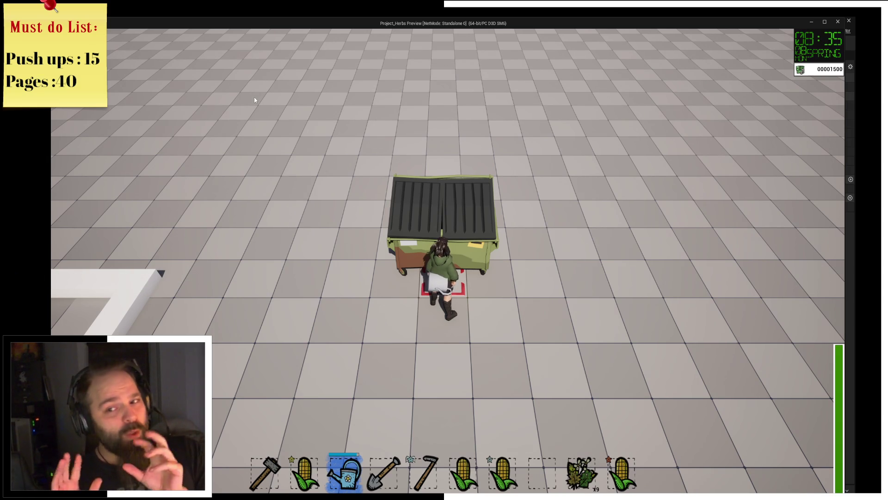
Run back to the garden plot and water the marked tile
key(a)
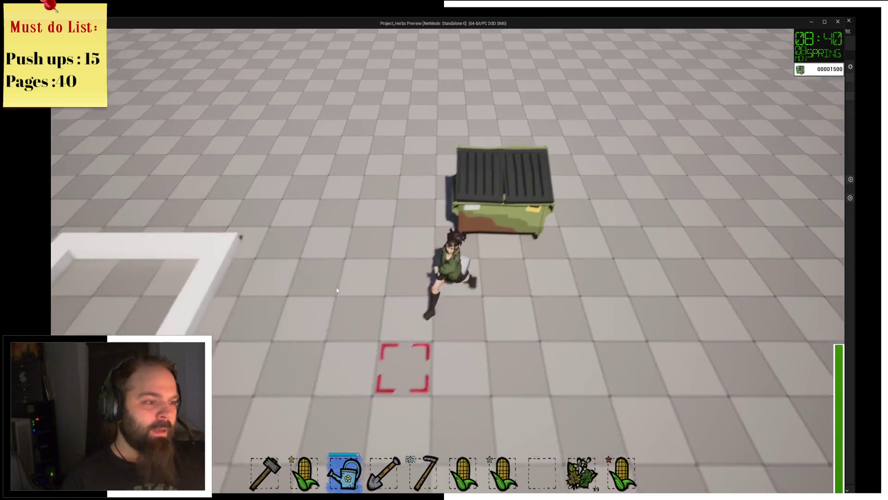
key(a)
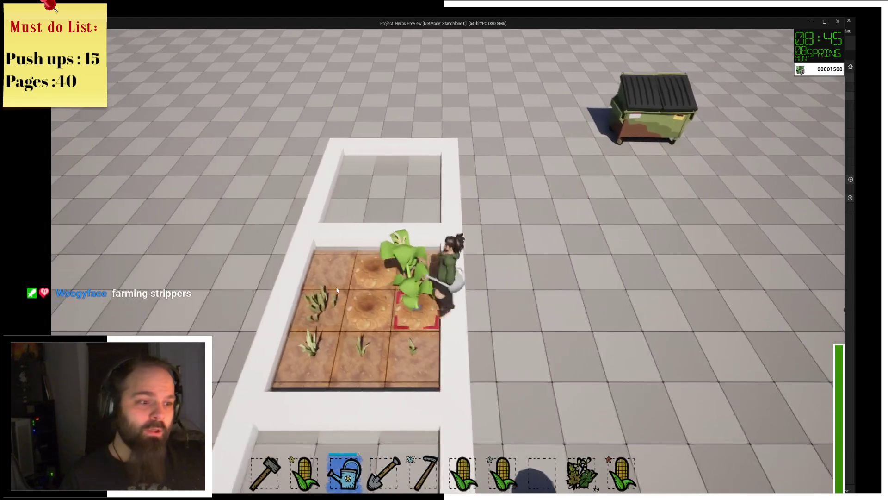
click(337, 287)
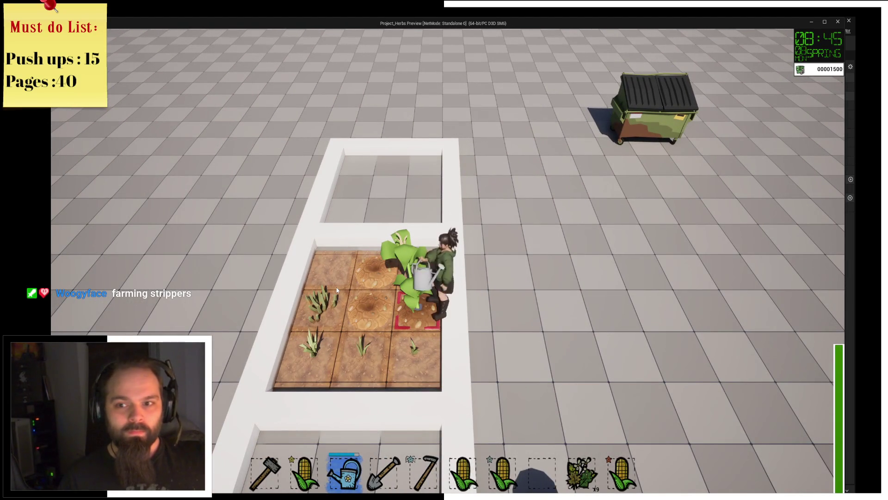
Equip the shovel and interact with the dumpster to end the day
key(2)
key(4)
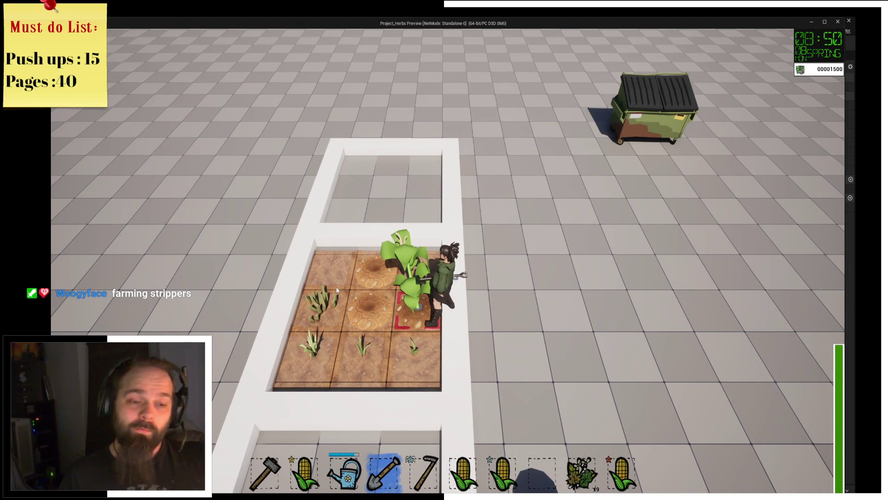
key(d)
key(w)
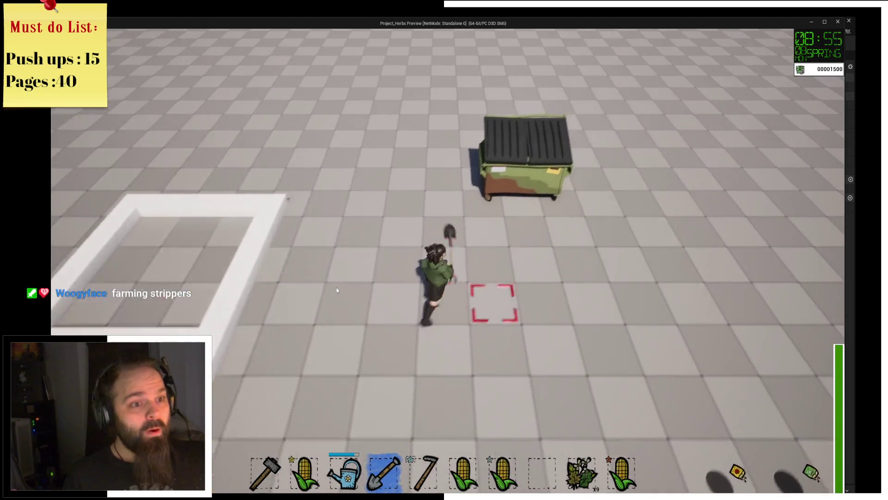
key(w)
key(e)
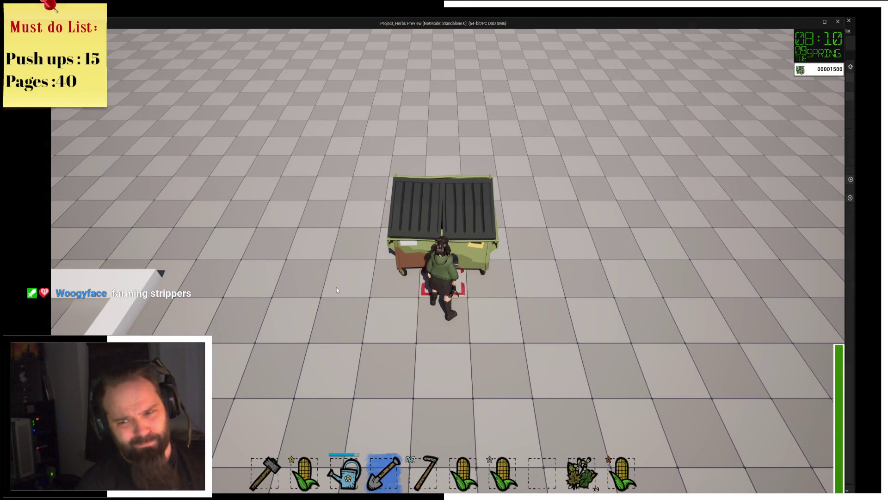
Collect the scattered seed packets, return to the planter and dig a tile
key(s)
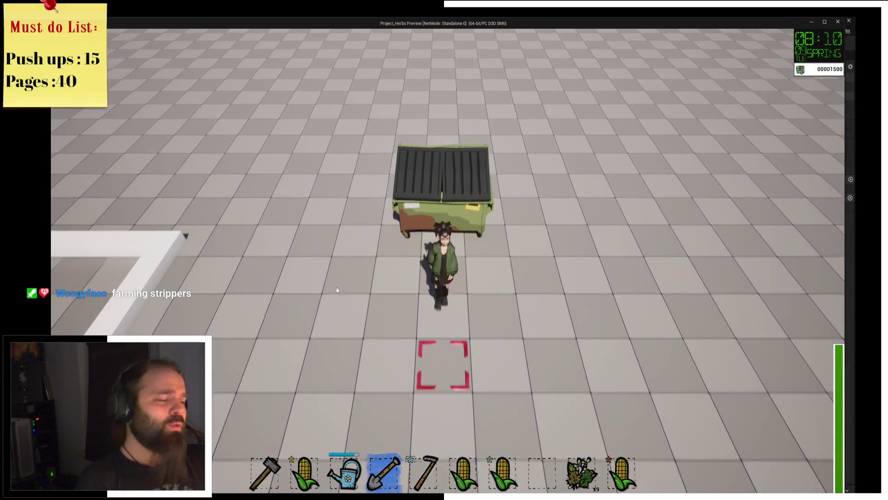
key(a)
key(d)
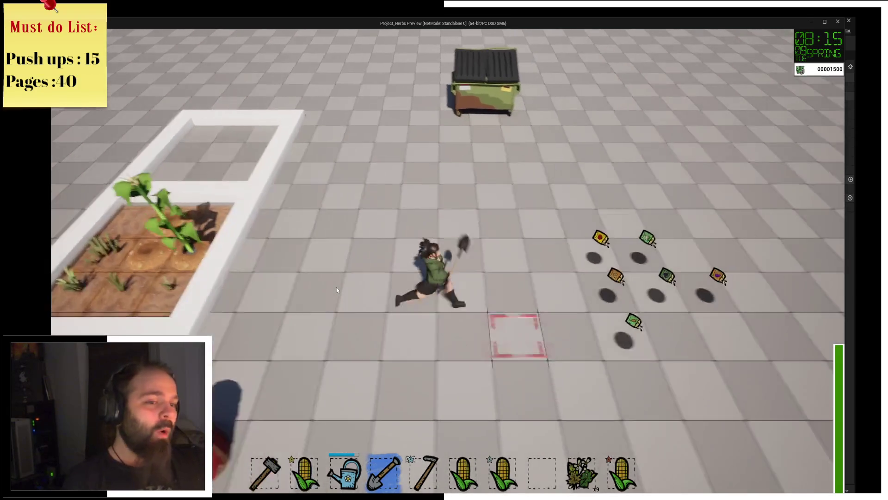
key(a)
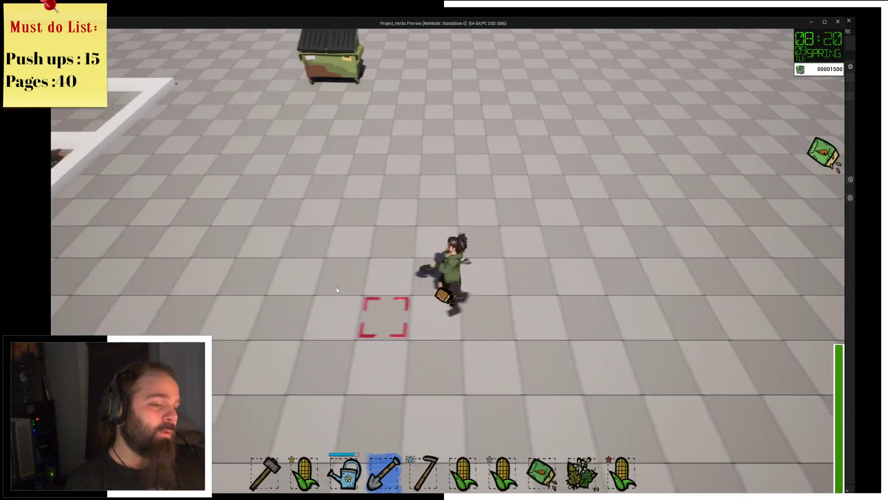
key(a)
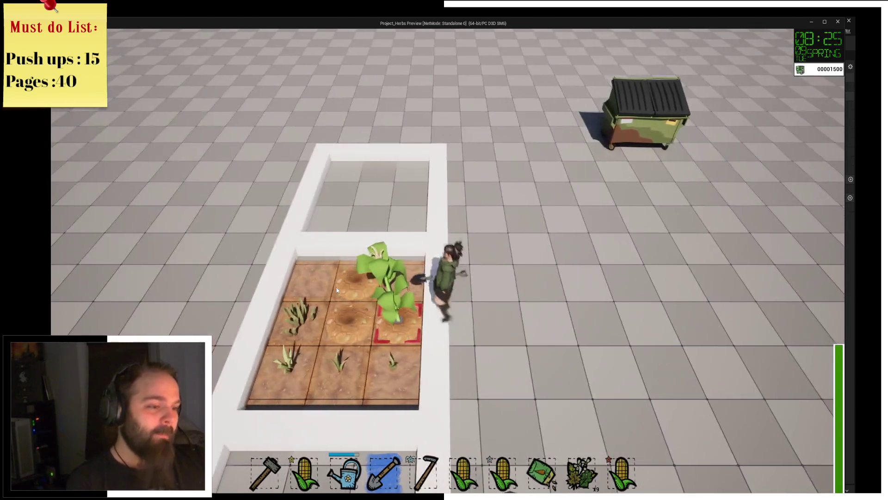
click(337, 287)
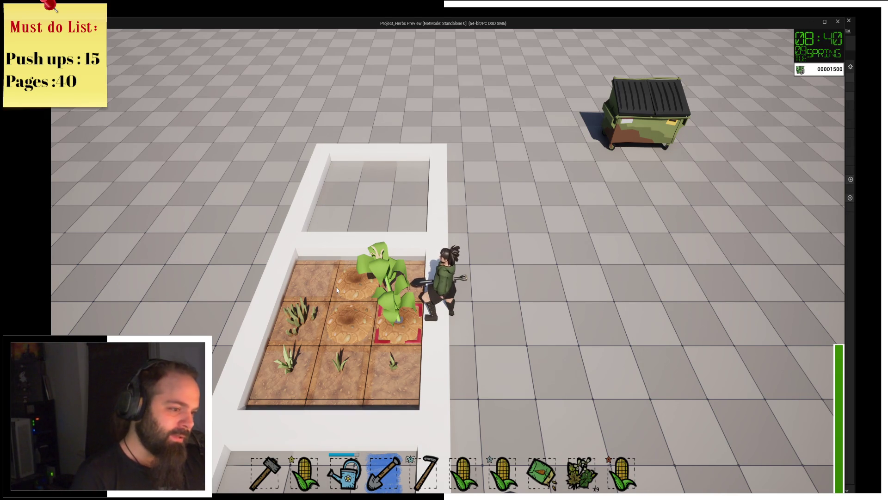
Clear the sprout from the bottom-right tile and harvest the neighbouring grown crop
key(s)
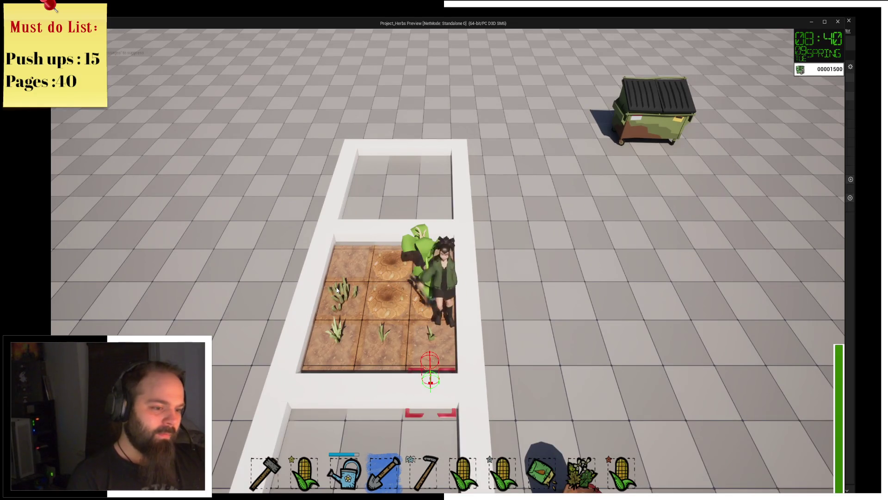
key(d)
key(a)
click(337, 290)
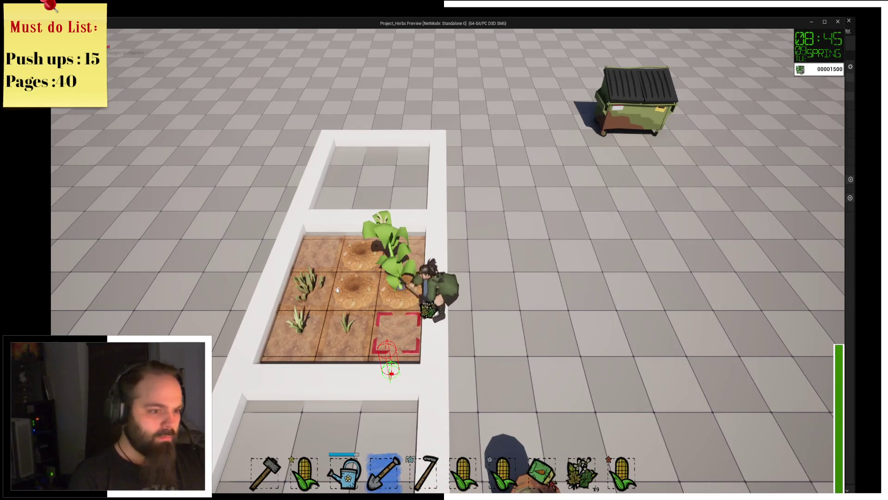
key(a)
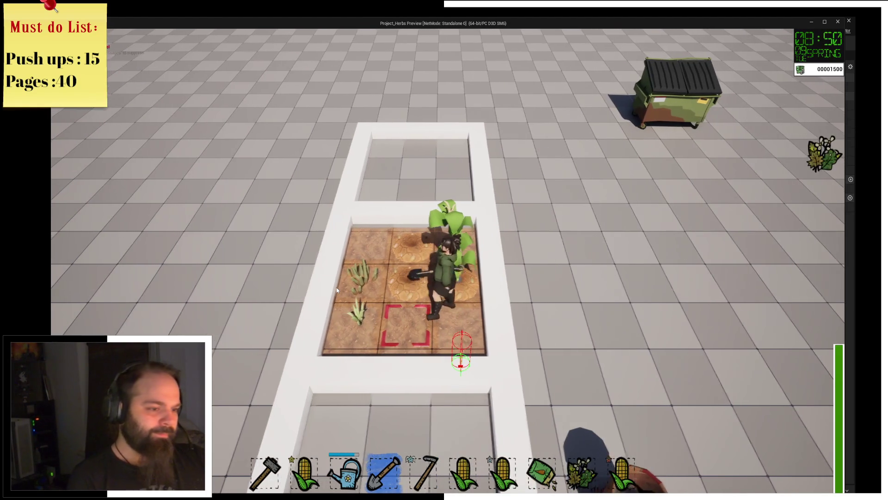
key(a)
click(337, 288)
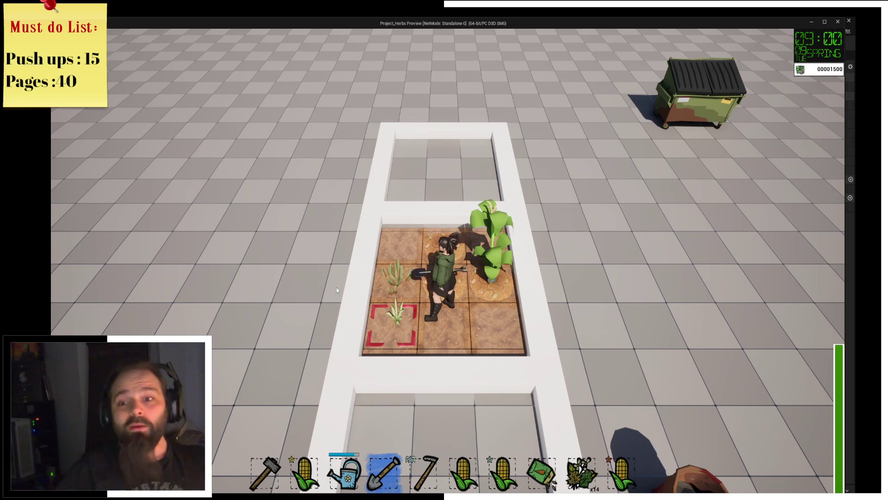
Harvest the herbs on the middle-left tile and the tile below it
key(a)
click(337, 287)
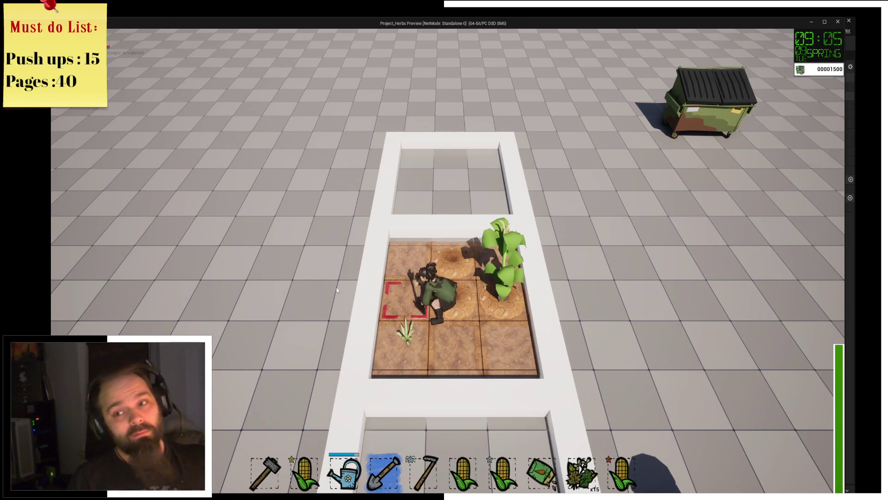
key(s)
click(336, 287)
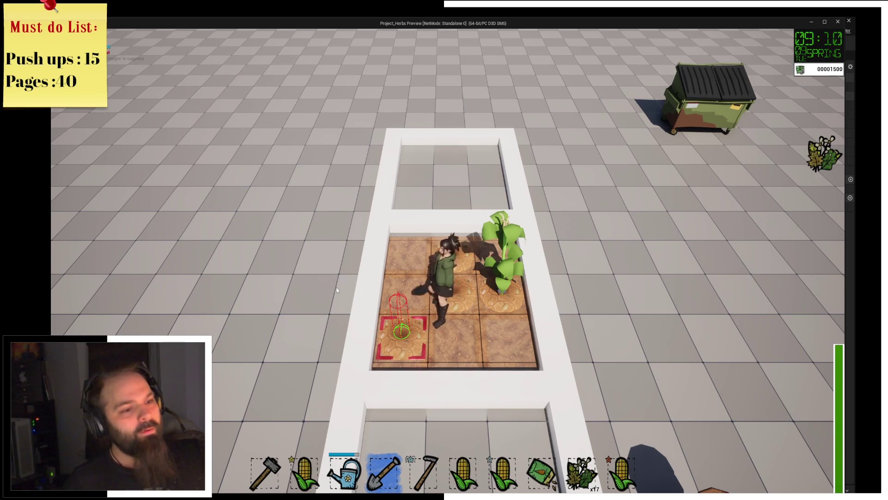
key(d)
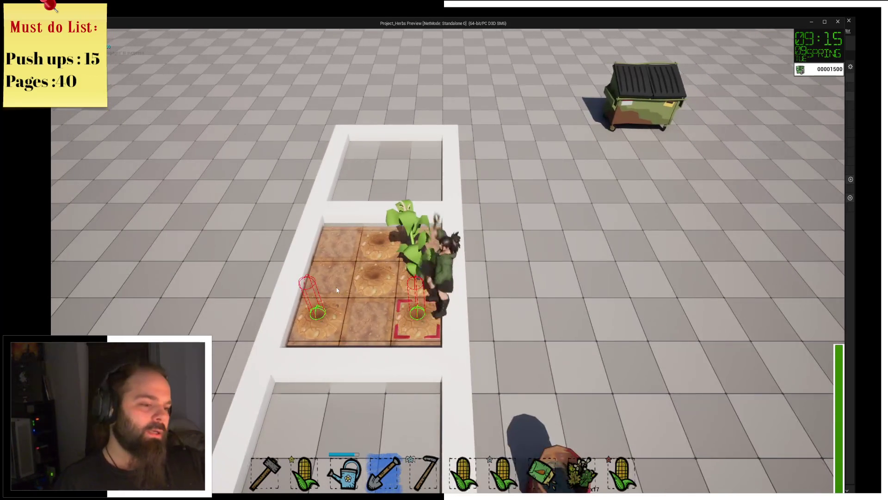
key(a)
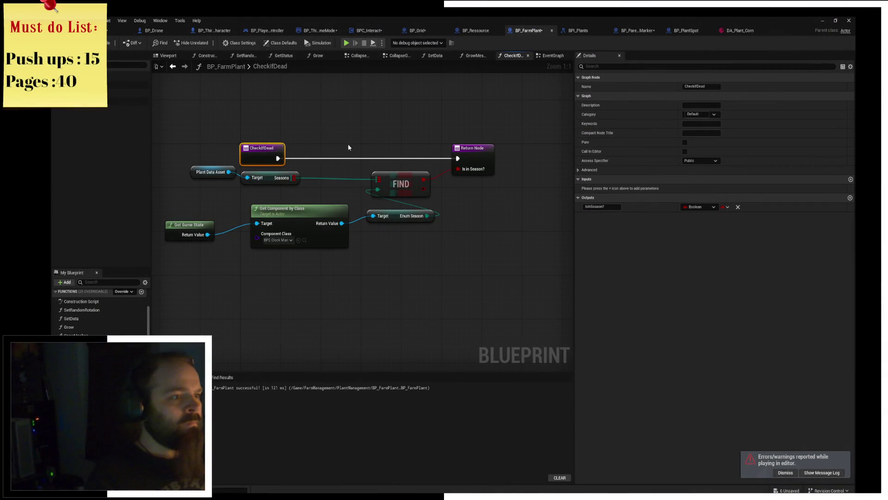
Frame the graph and move Get Game State next to Get Component by Class
key(Home)
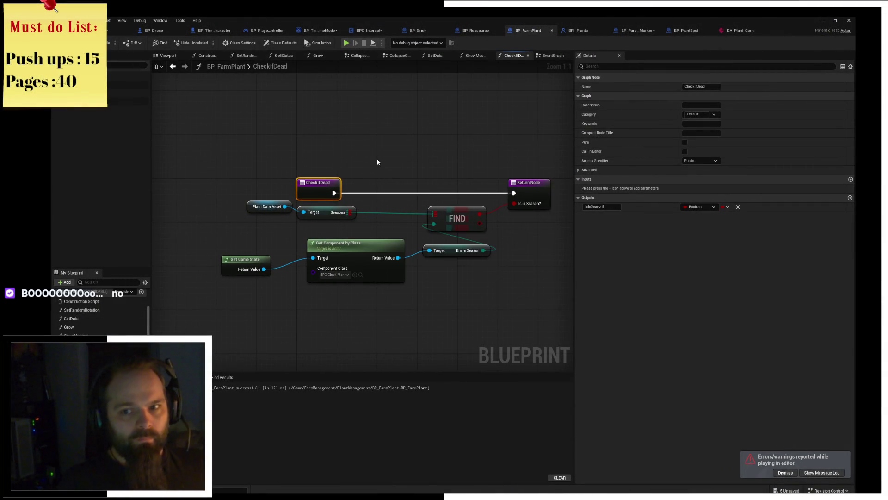
drag(294, 218, 294, 223)
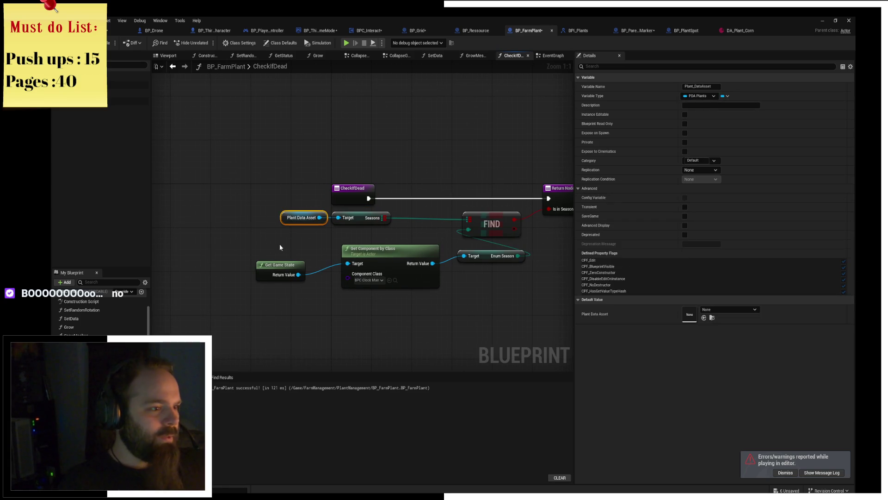
mouse_move(285, 264)
mouse_down()
mouse_move(326, 252)
mouse_move(359, 257)
mouse_up()
ctrl+click(363, 252)
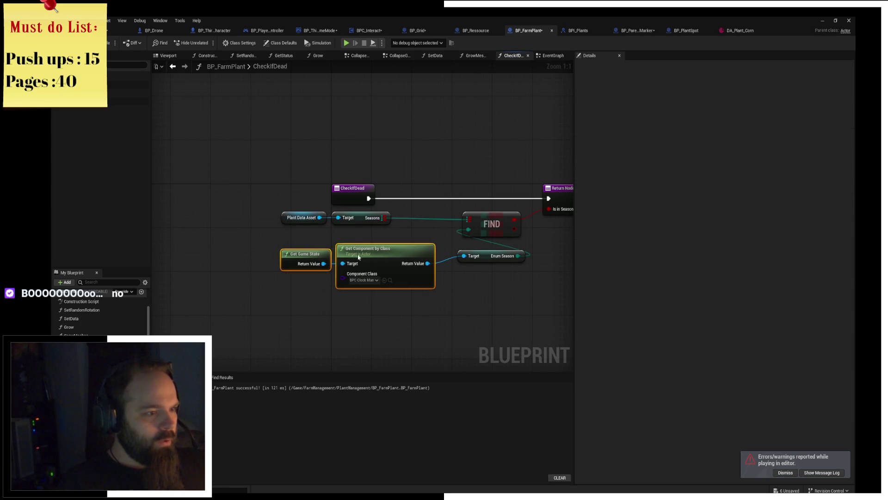
click(426, 179)
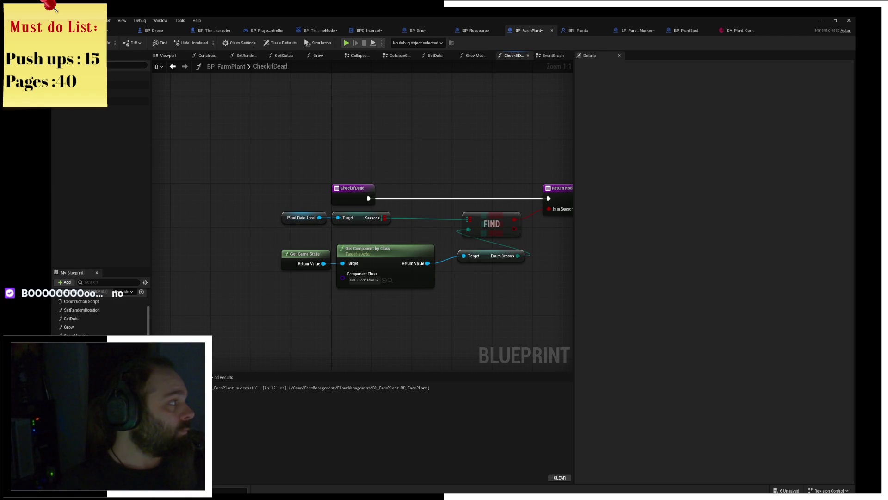
Search Google images for 'schnitzel', then replace the term with 'dino nuggies'
text(s)
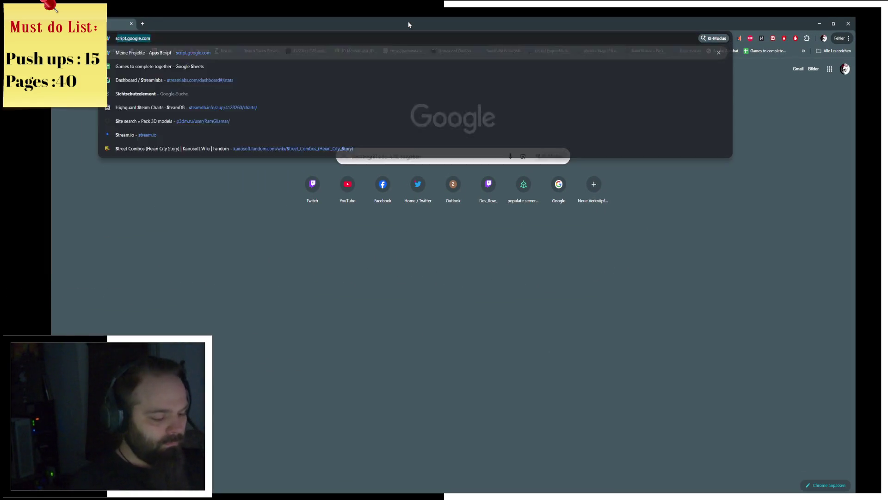
text(chnitzel)
key(Return)
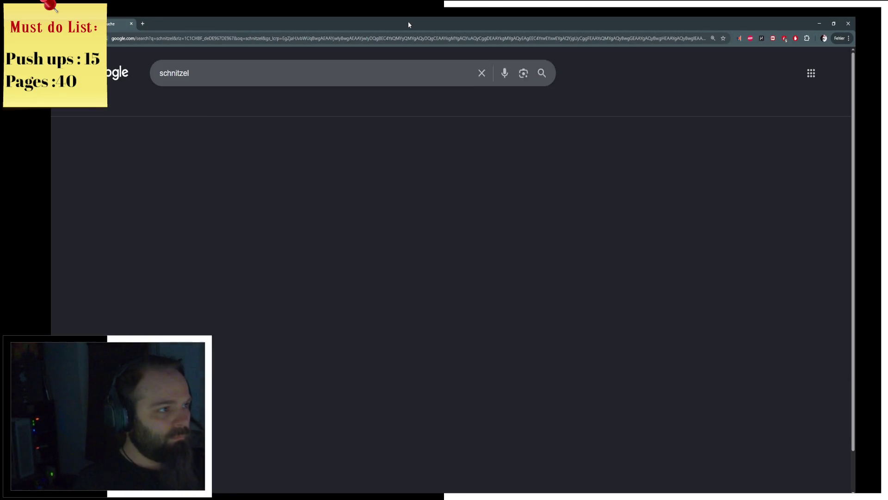
click(229, 105)
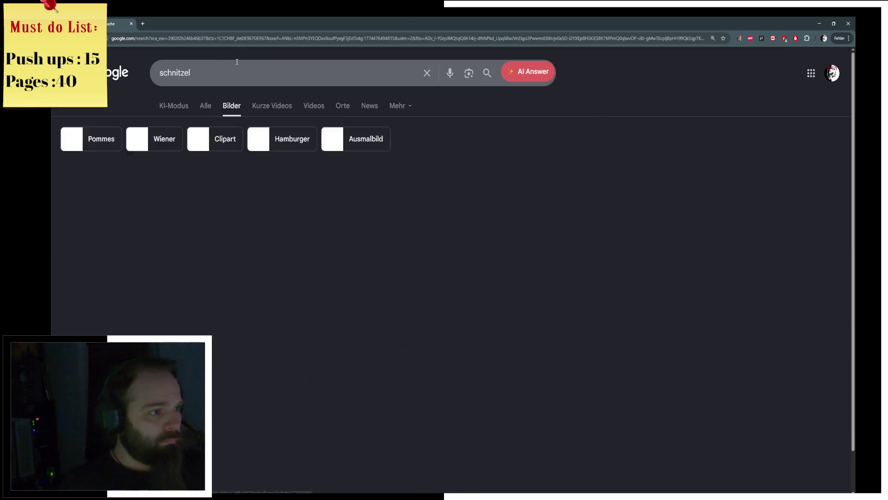
click(236, 66)
key(ctrl+a)
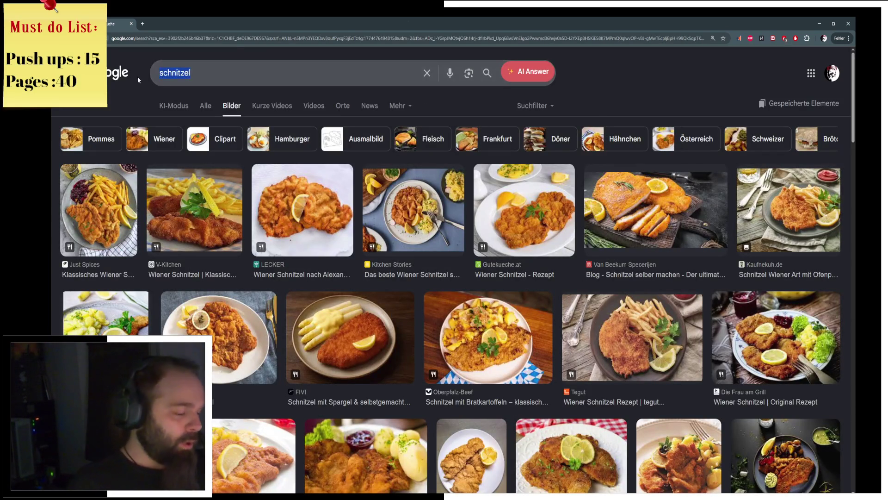
text(dino nuggies)
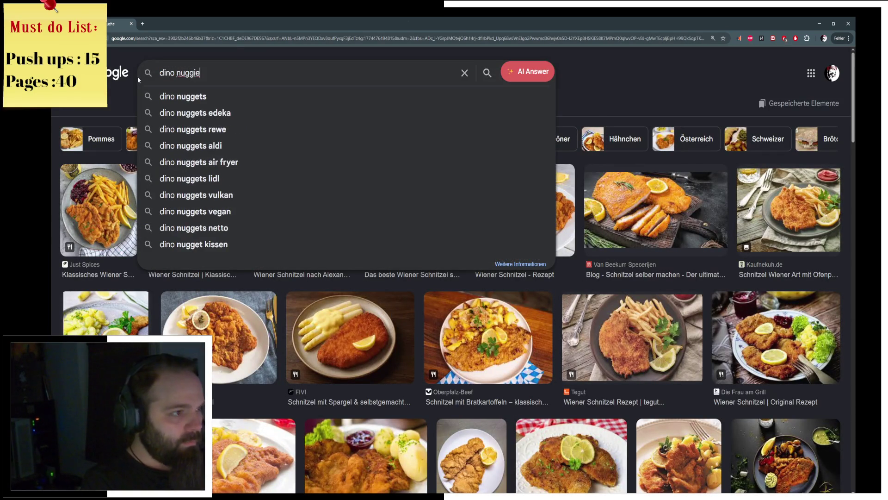
key(Return)
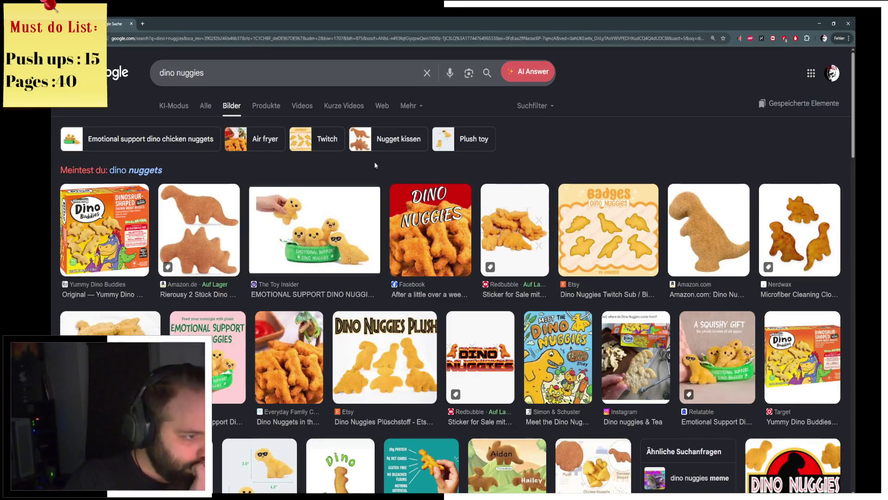
Browse the dino nuggies image results, previewing the plush, T-rex pillow and Nerdwax cloth
click(442, 253)
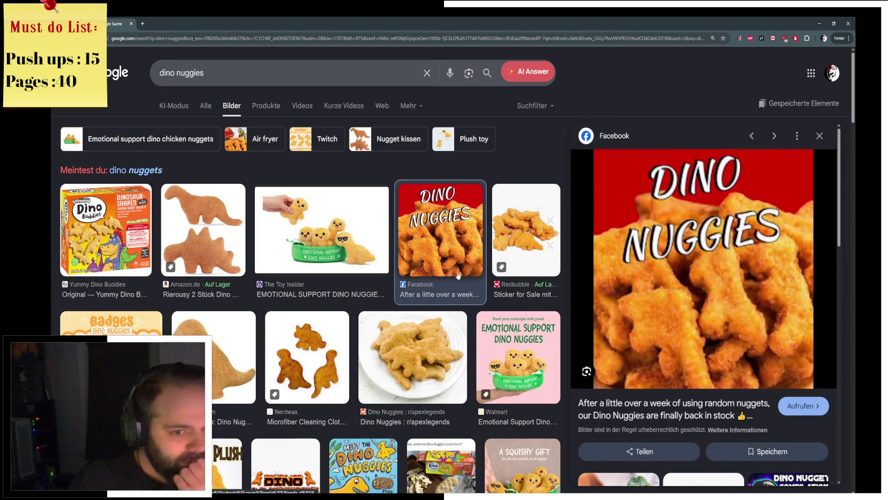
scroll(441, 366, down, 4)
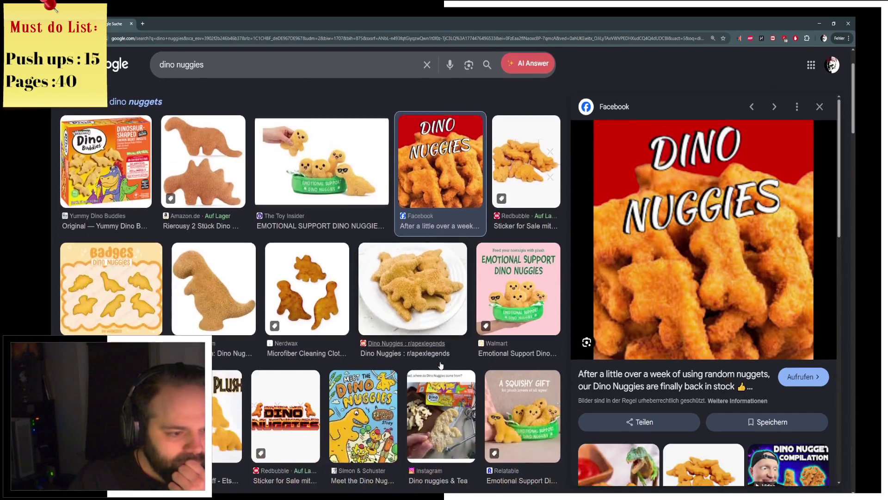
scroll(441, 365, down, 2)
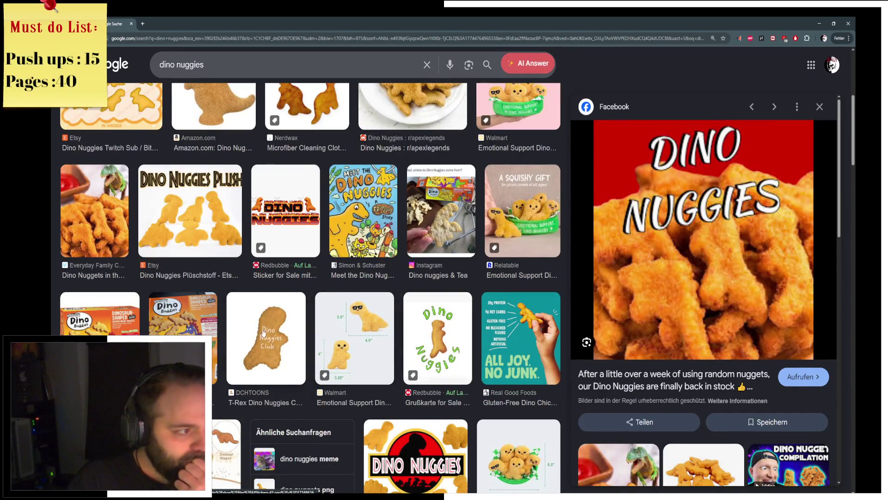
scroll(264, 323, up, 6)
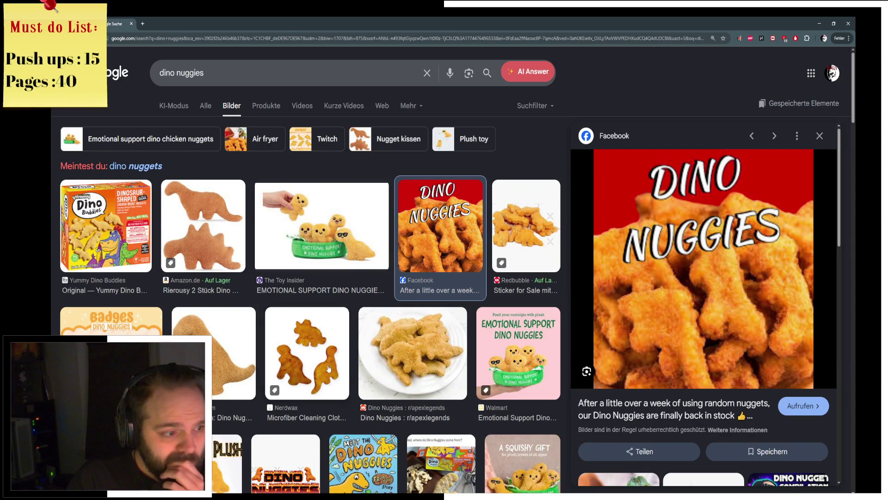
click(234, 261)
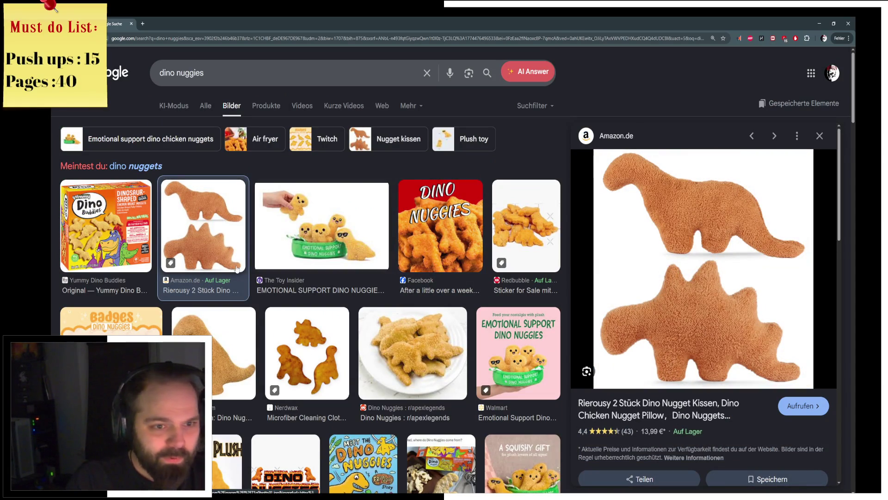
click(236, 349)
scroll(235, 349, down, 2)
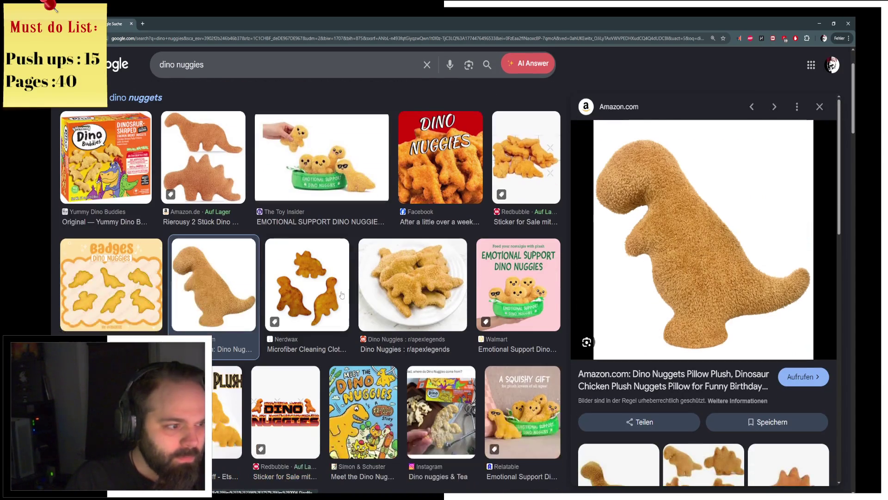
click(329, 297)
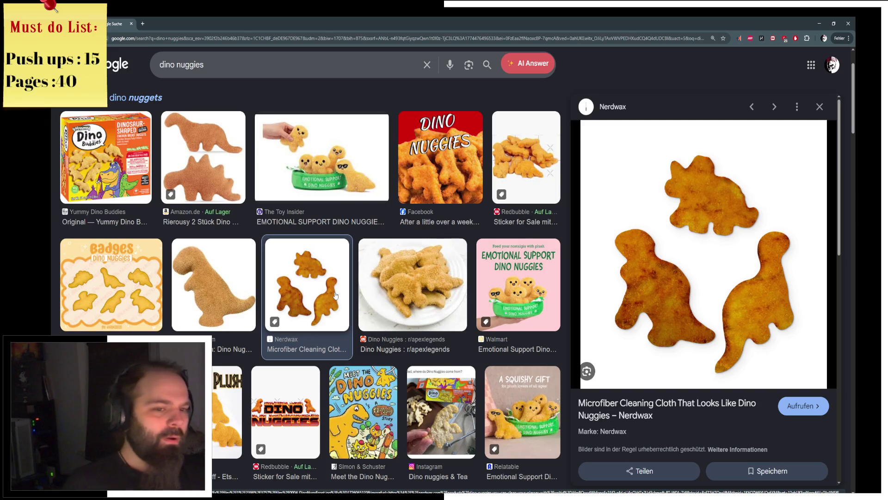
scroll(352, 296, down, 7)
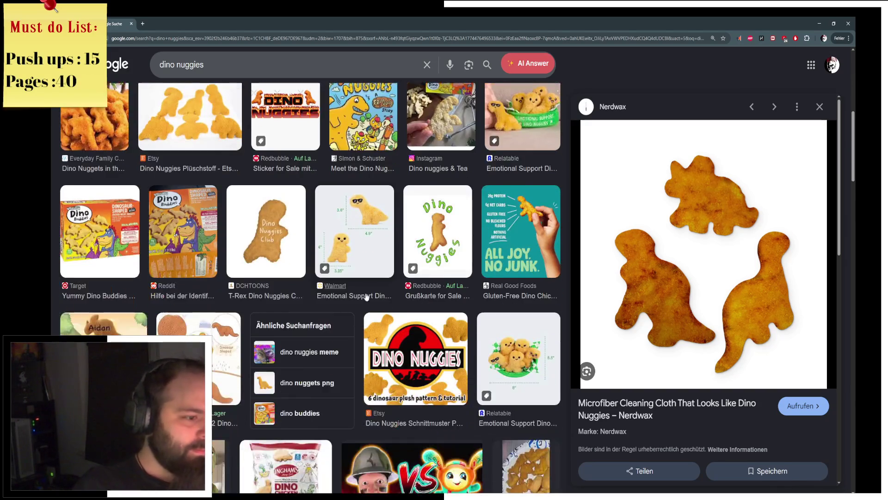
scroll(366, 296, down, 6)
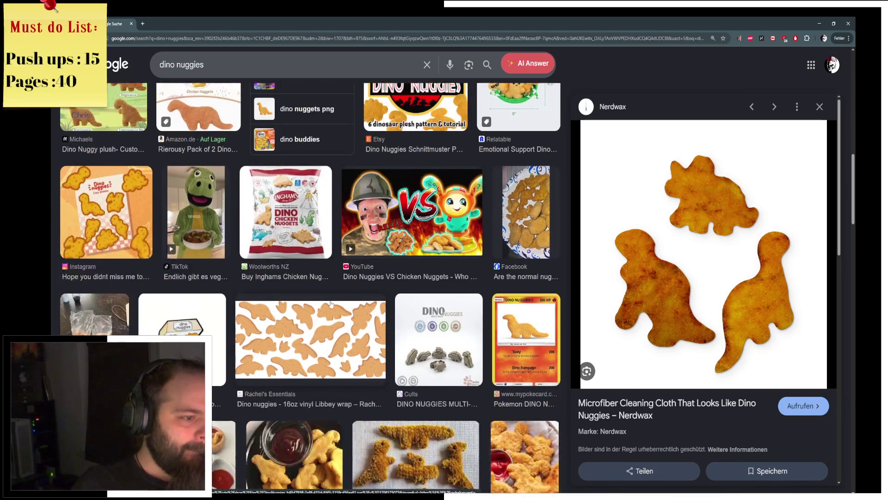
scroll(331, 304, down, 2)
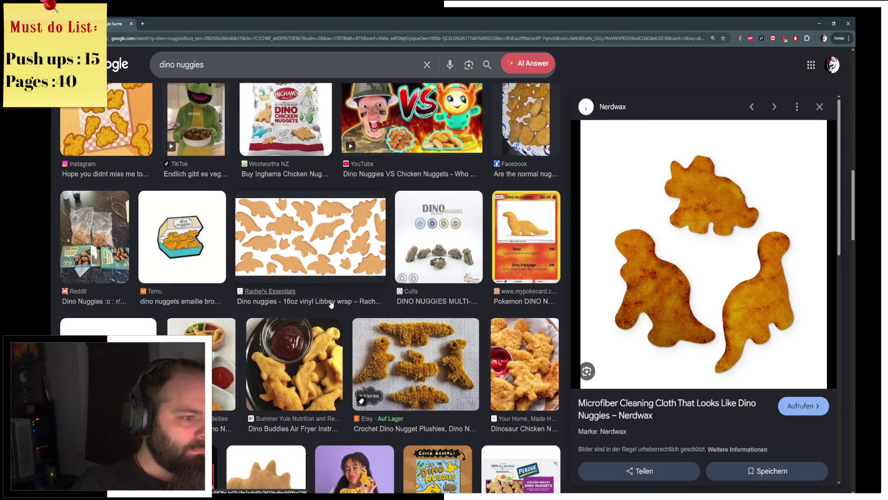
scroll(331, 304, down, 2)
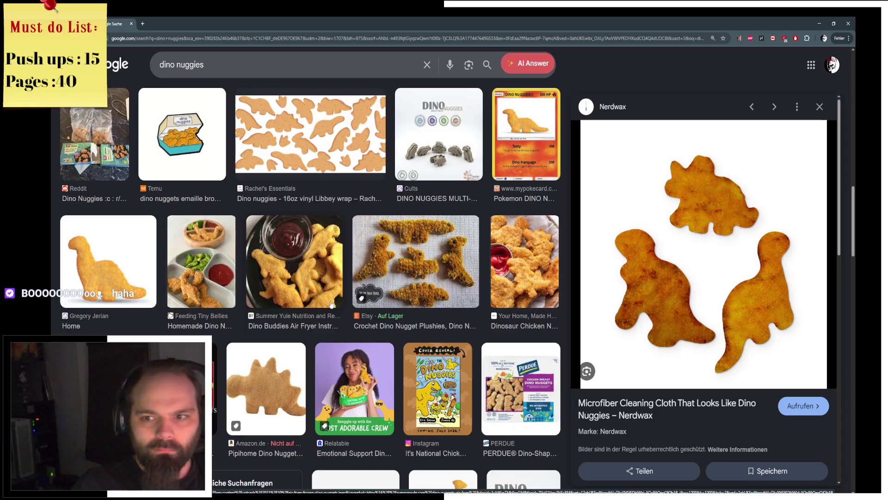
scroll(331, 303, down, 1)
scroll(310, 345, down, 2)
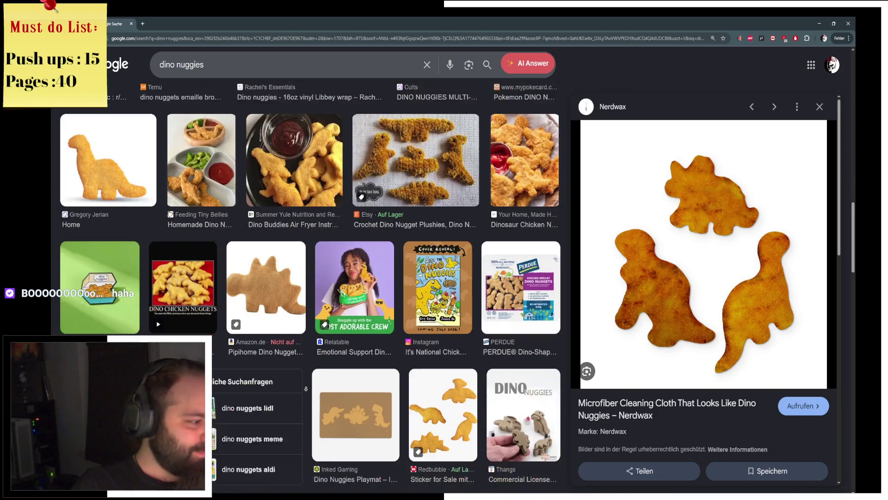
scroll(327, 227, up, 5)
scroll(326, 226, up, 5)
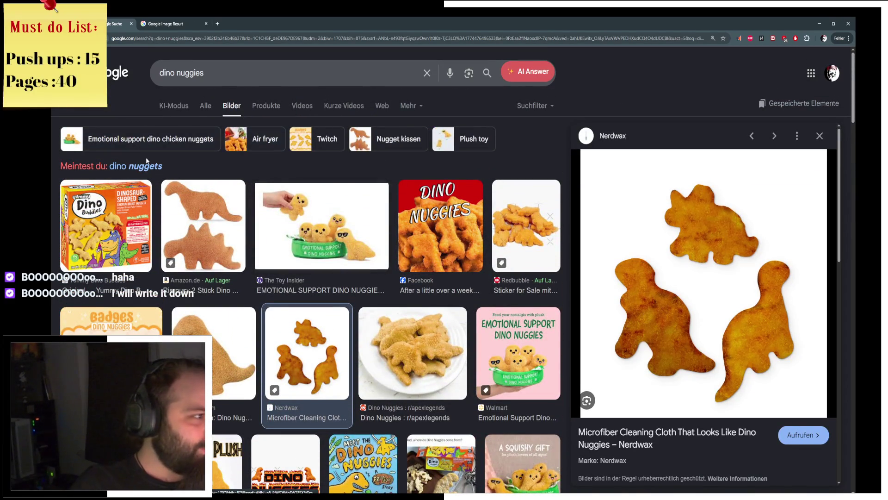
Correct the search to 'dino nuggets', close the original results tab, then close the browser tab
click(146, 165)
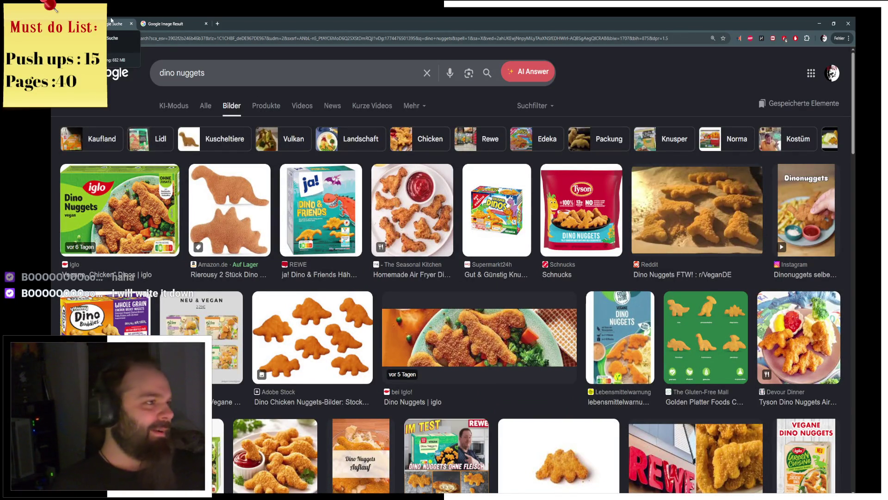
middle_click(110, 25)
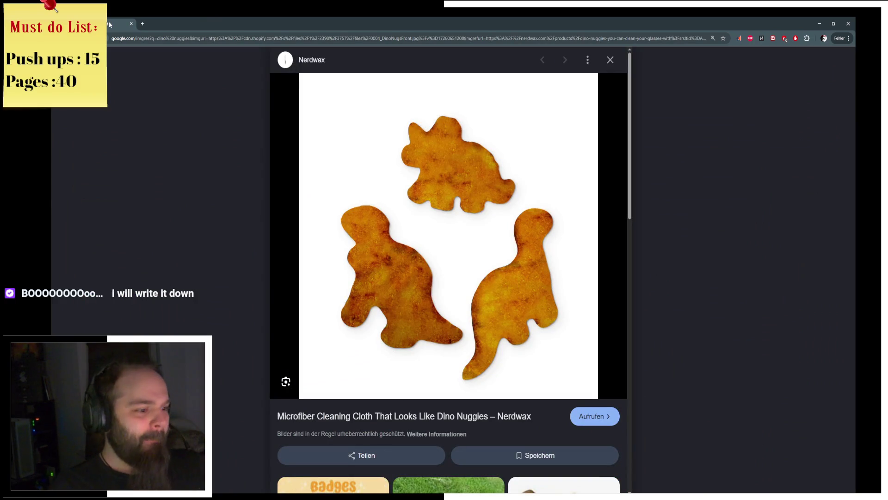
scroll(337, 236, down, 9)
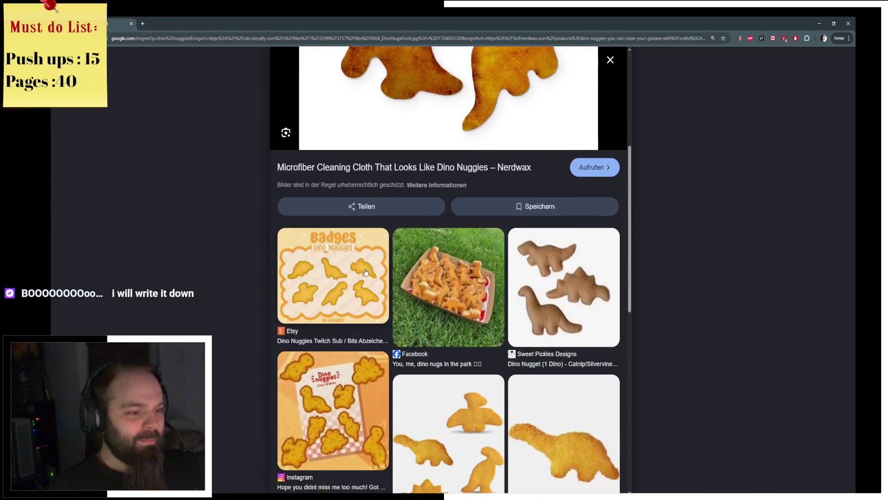
key(ctrl+w)
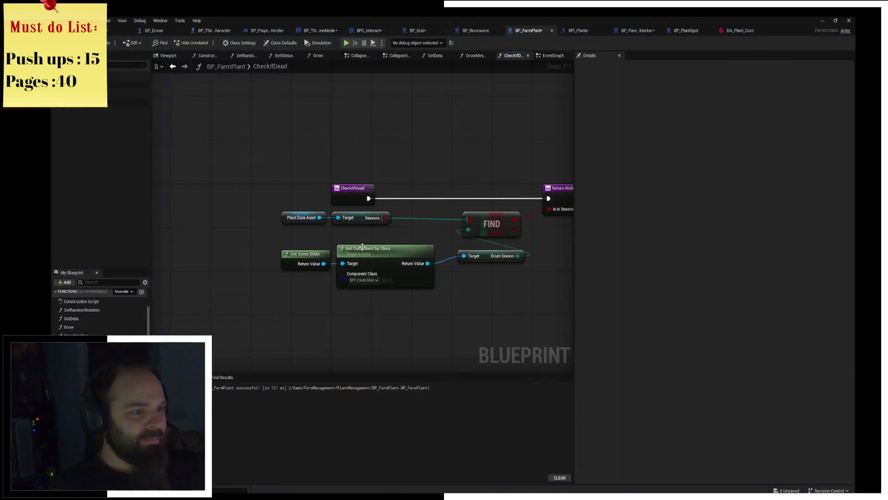
Align the CheckIfDead entry, Plant Data Asset, Get Game State and Enum Season nodes
drag(268, 184, 397, 228)
click(545, 271)
drag(337, 164, 296, 166)
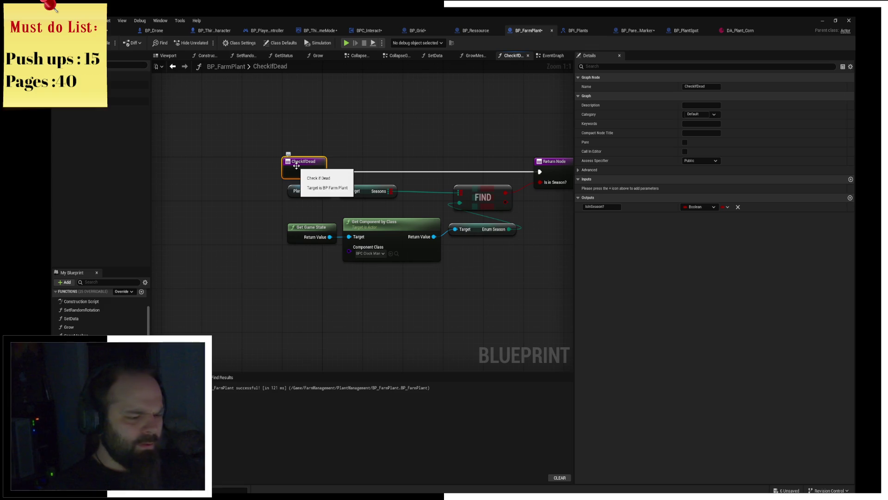
mouse_move(435, 180)
mouse_down()
mouse_move(353, 174)
mouse_move(410, 153)
mouse_up()
drag(258, 190, 266, 233)
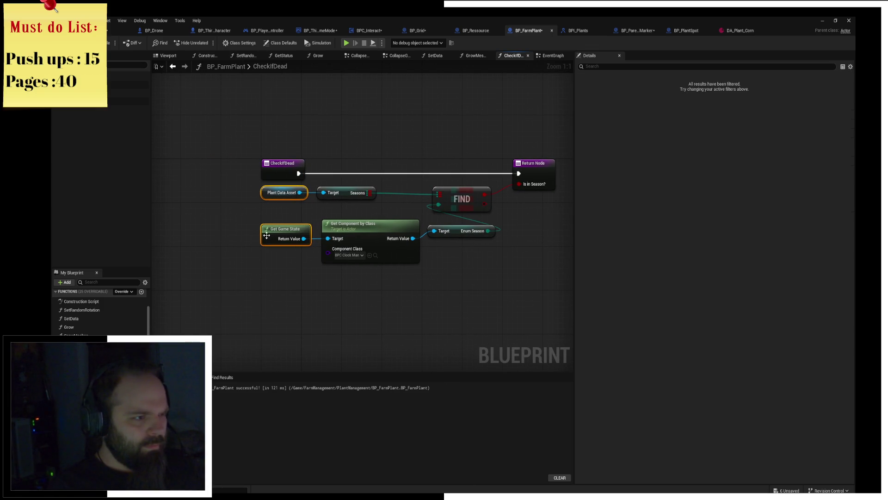
click(356, 287)
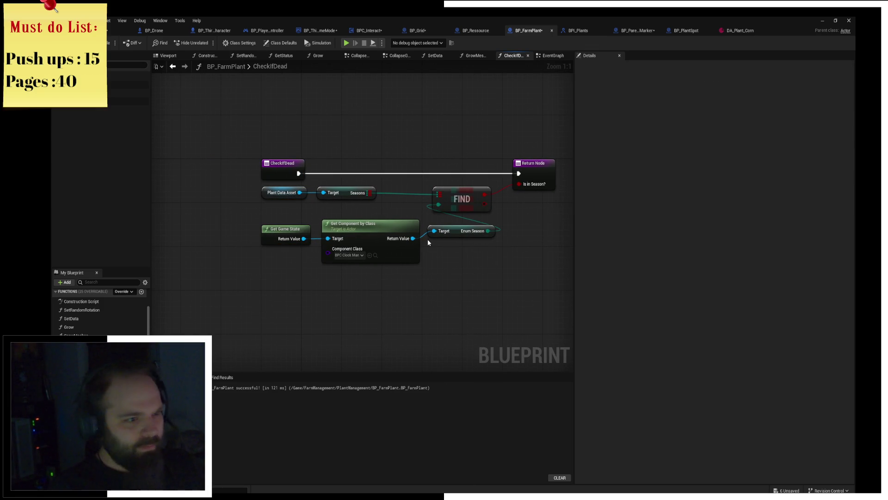
drag(456, 236, 455, 241)
click(467, 288)
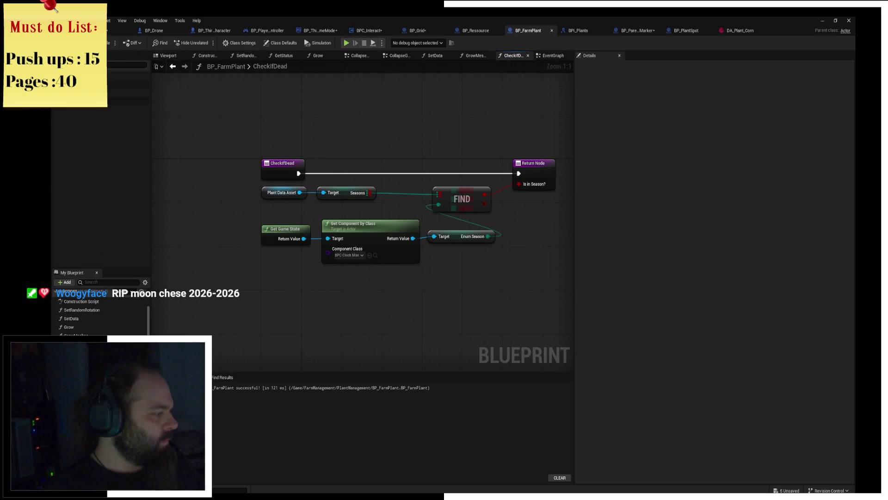
Recentre the graph and close the BP_FarmPlant and BPI_Plants tabs
drag(484, 151, 413, 161)
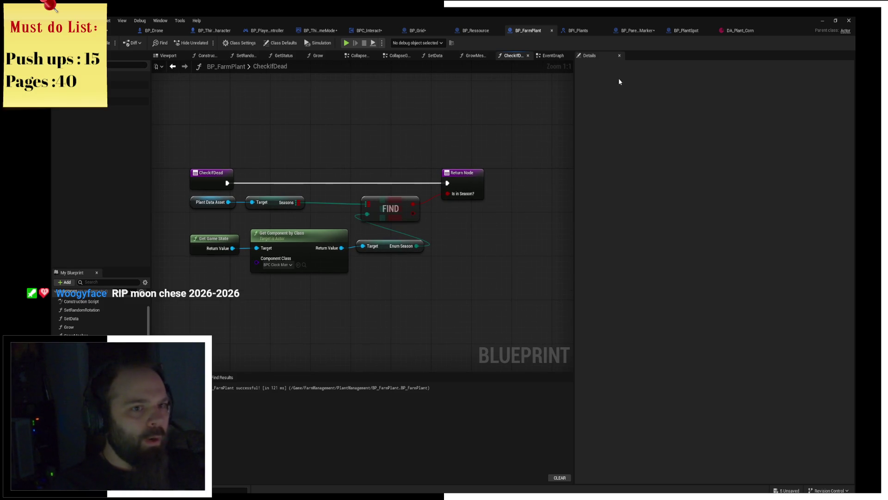
middle_click(530, 30)
middle_click(551, 30)
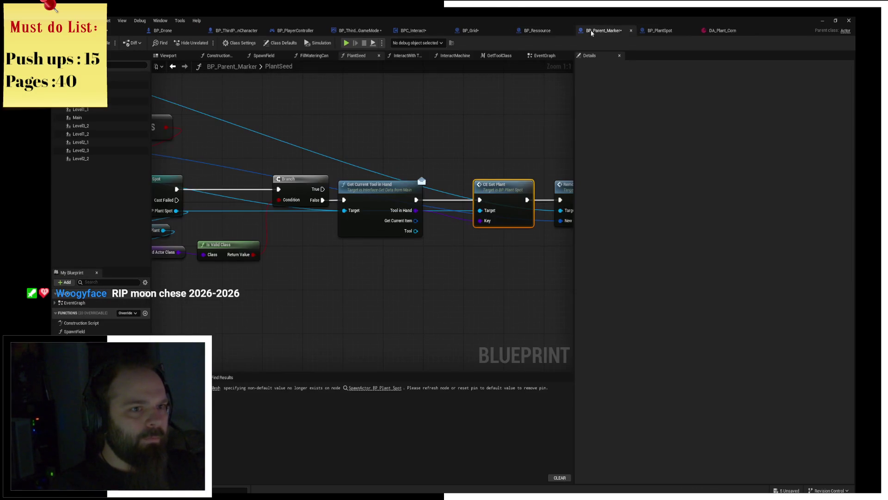
Close the nine blueprint tabs from BP_Parent_Marker through BP_Drone
middle_click(610, 30)
middle_click(610, 31)
middle_click(586, 29)
middle_click(531, 31)
middle_click(448, 30)
middle_click(351, 30)
middle_click(319, 30)
middle_click(226, 31)
middle_click(162, 30)
Return to the level editor and cancel the Save Level As prompt
click(113, 35)
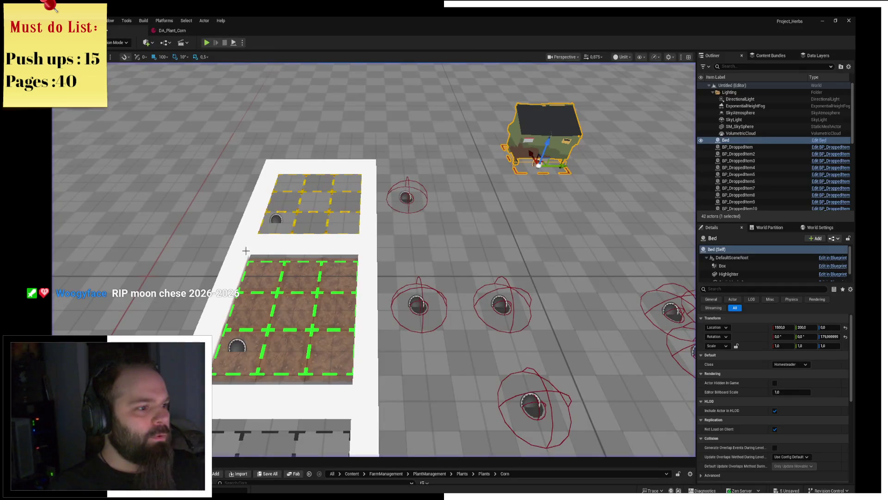
scroll(464, 228, down, 5)
key(ctrl+s)
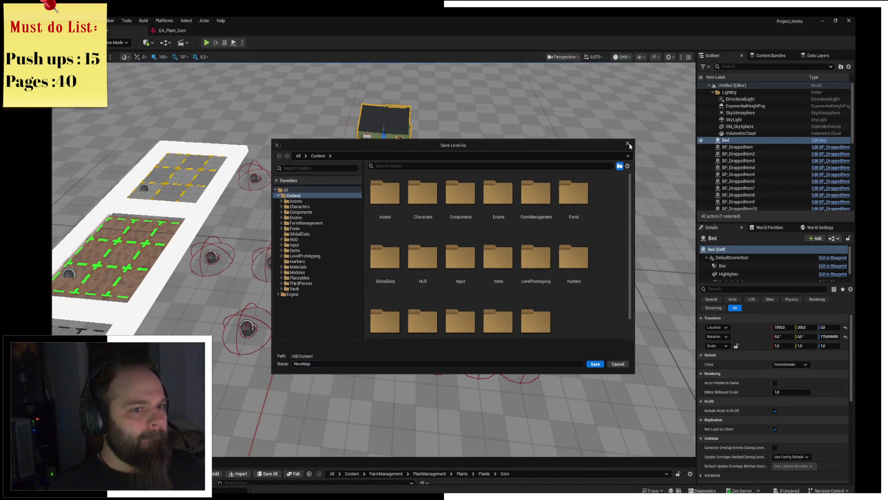
click(627, 144)
scroll(265, 450, up, 3)
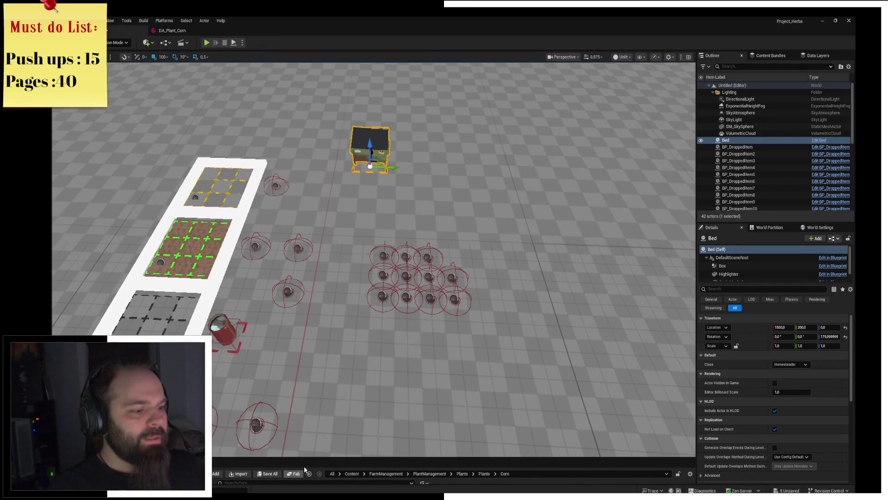
Open the Content Browser and navigate to the Placeables > Machines folder
drag(305, 458, 305, 236)
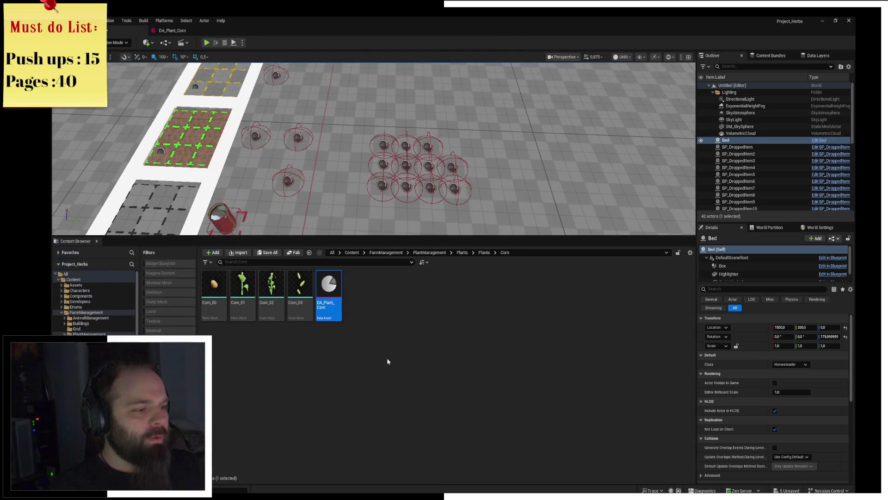
ctrl+click(87, 312)
click(61, 312)
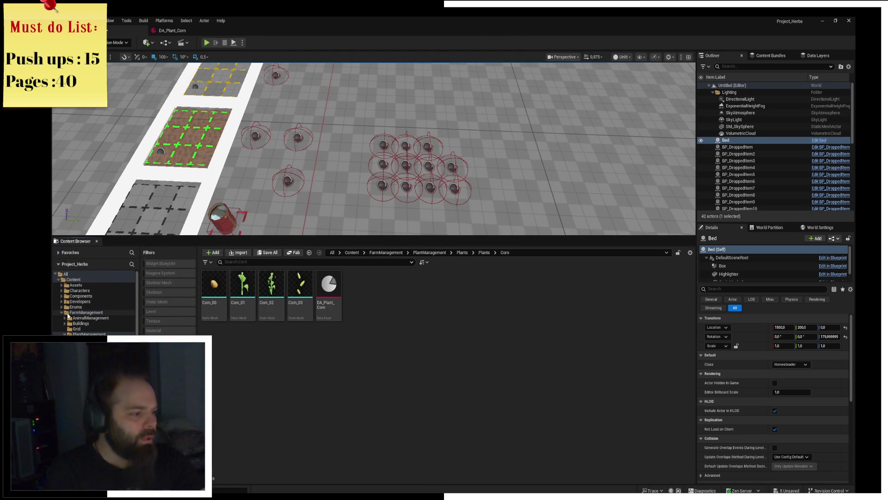
key(alt+Left)
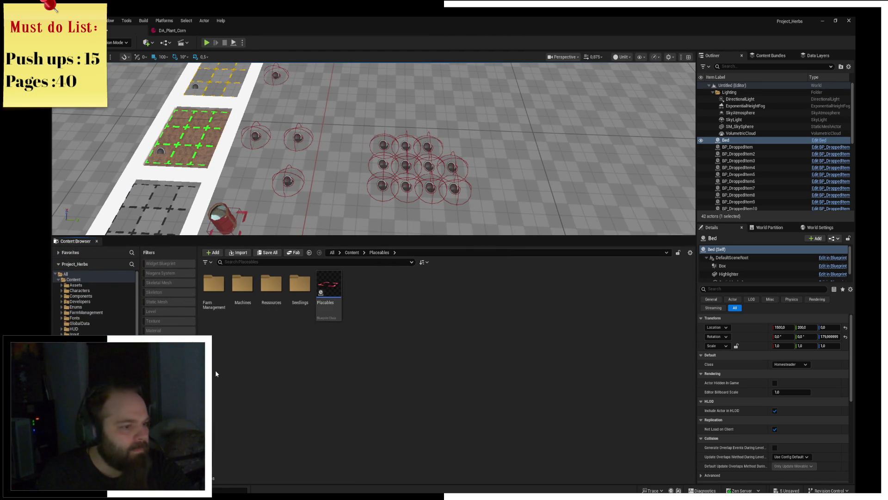
double_click(239, 303)
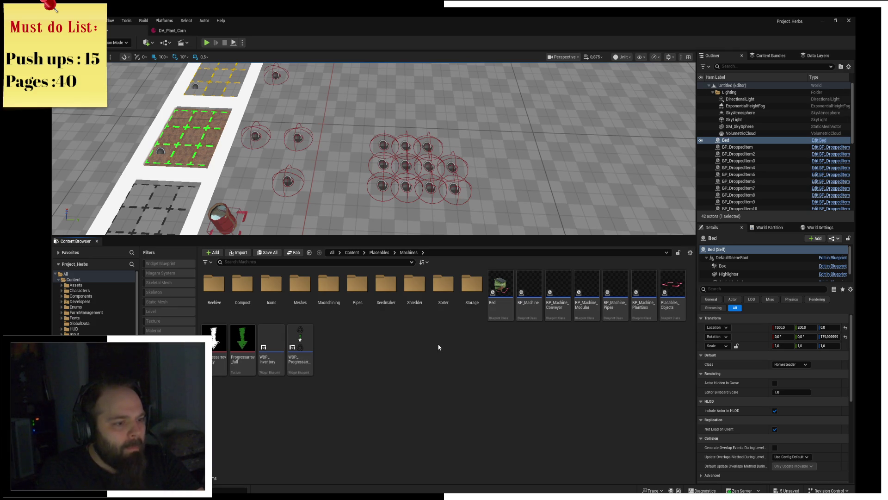
Drag a BP_Machine_Chest from Storage into the level and focus on it
double_click(476, 307)
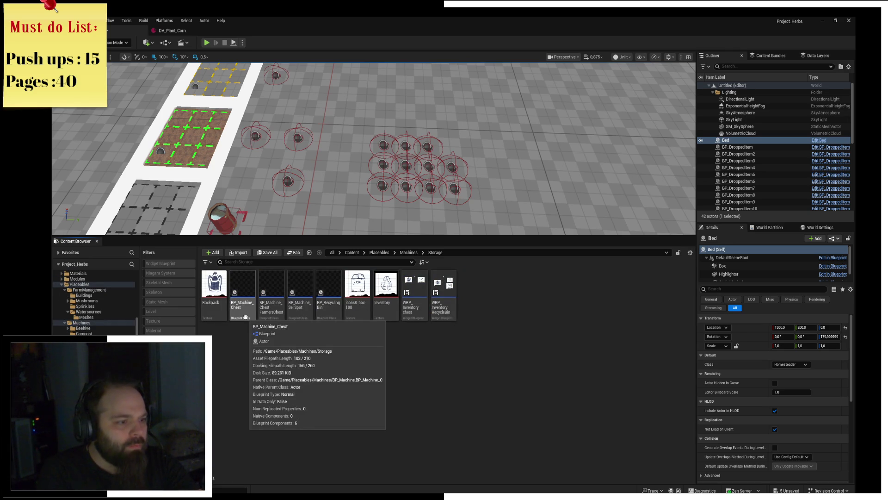
mouse_move(245, 317)
mouse_down()
mouse_move(454, 166)
mouse_move(493, 155)
mouse_move(498, 162)
mouse_up()
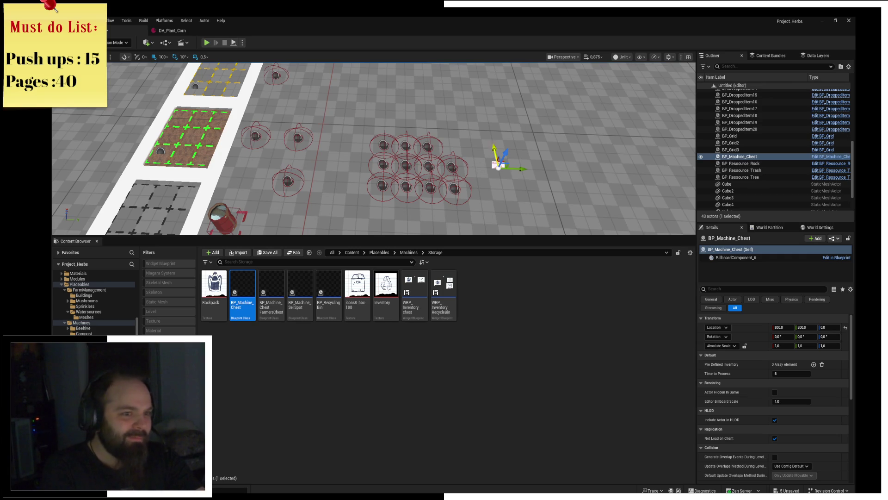
key(f)
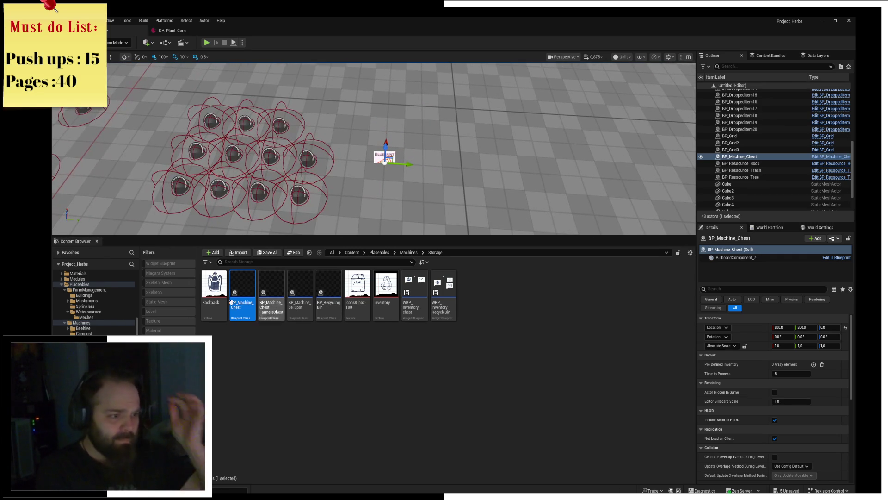
Open the BP_Machine_Chest blueprint on its EventGraph and zoom out
double_click(249, 292)
mouse_move(311, 158)
mouse_down()
mouse_move(291, 167)
mouse_move(353, 130)
mouse_up()
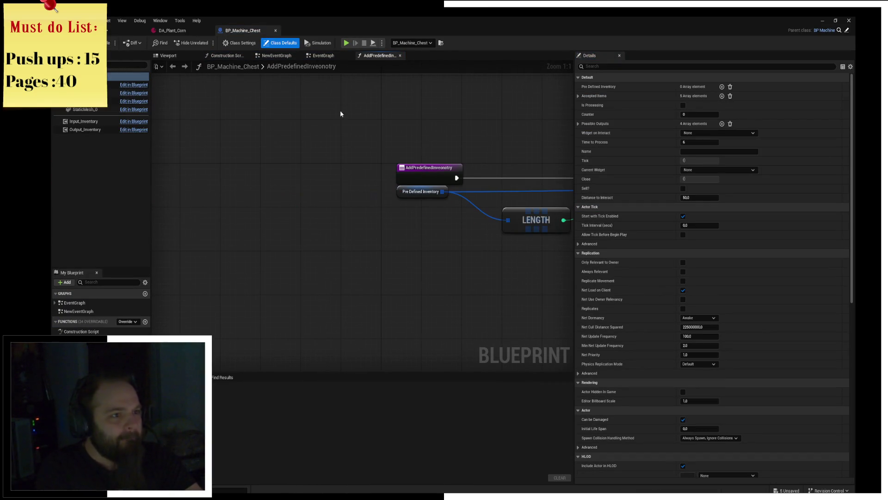
click(313, 56)
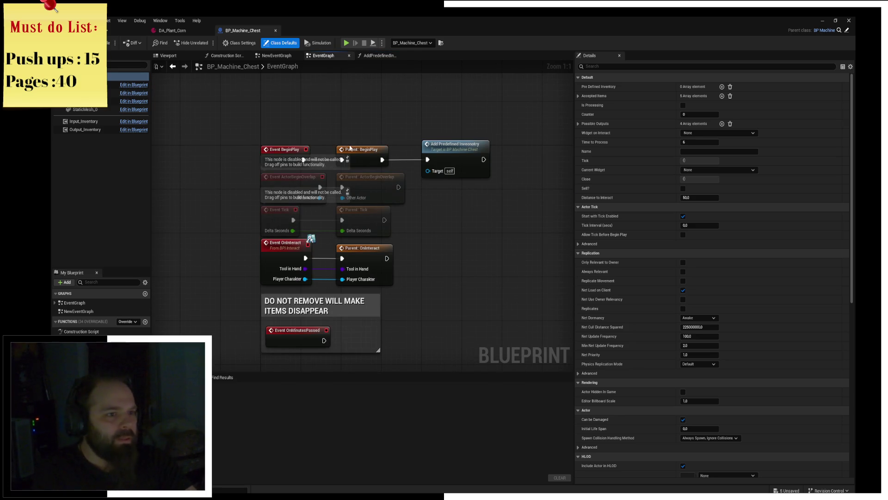
scroll(391, 128, down, 2)
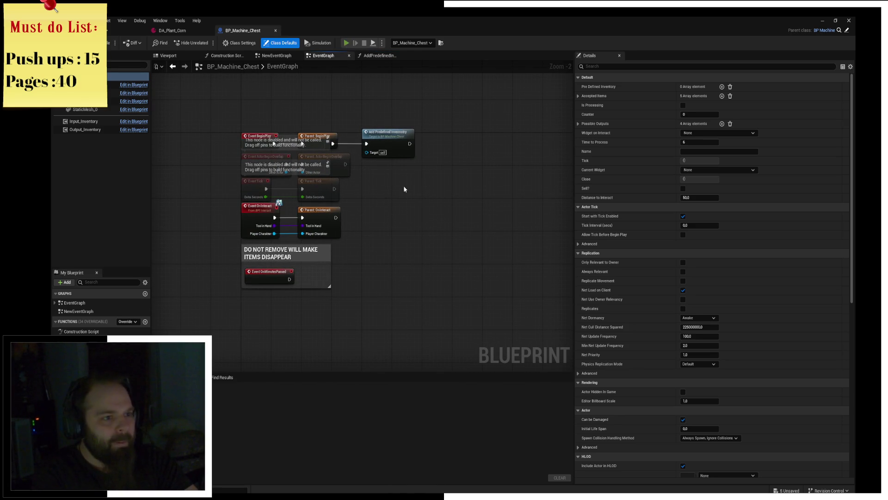
Play-test the level, walking over the seed packets to collect them into the hotbar, then stop
key(w)
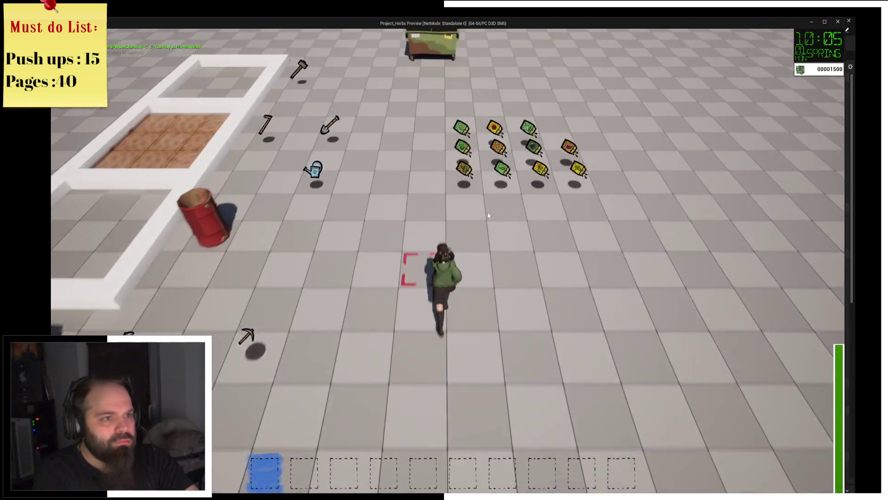
key(s)
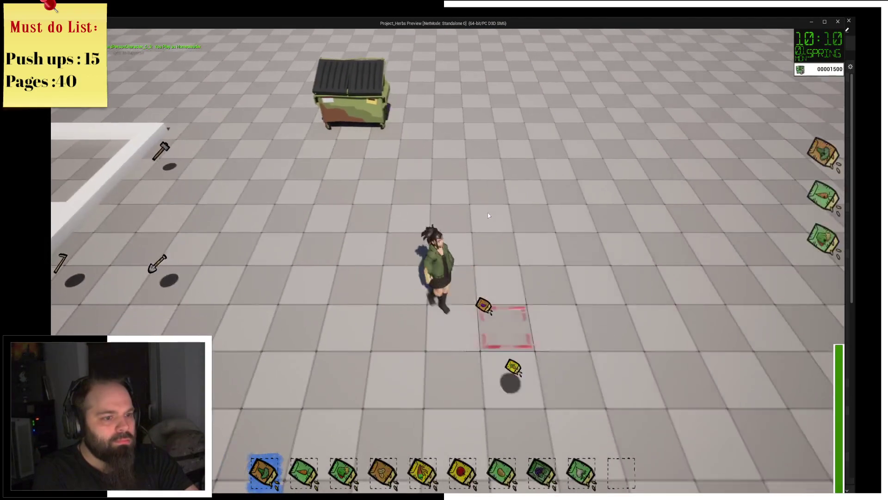
key(w)
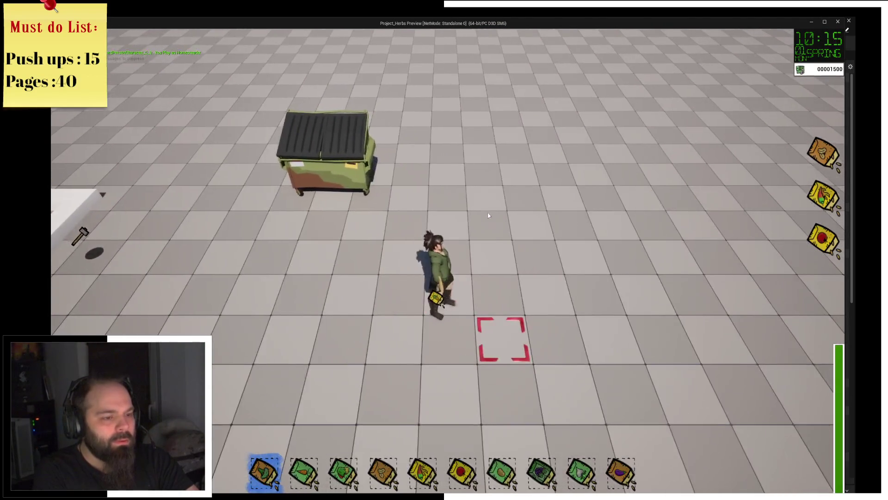
key(Escape)
click(365, 43)
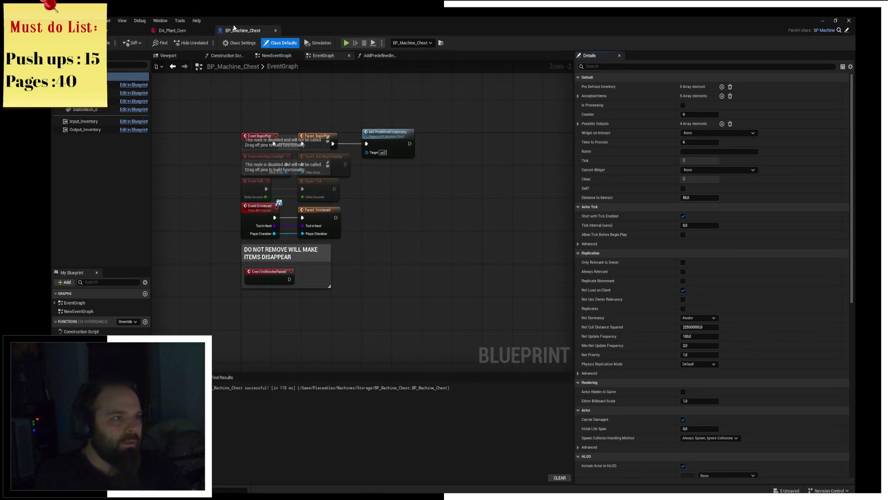
Open BP_Machine_Chest from the Content Browser, then its parent BP_Machine Blueprint
click(125, 30)
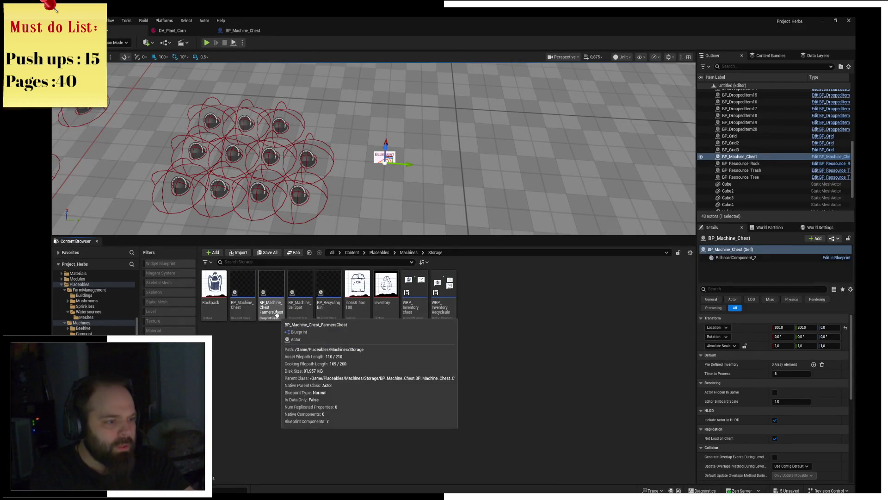
double_click(242, 316)
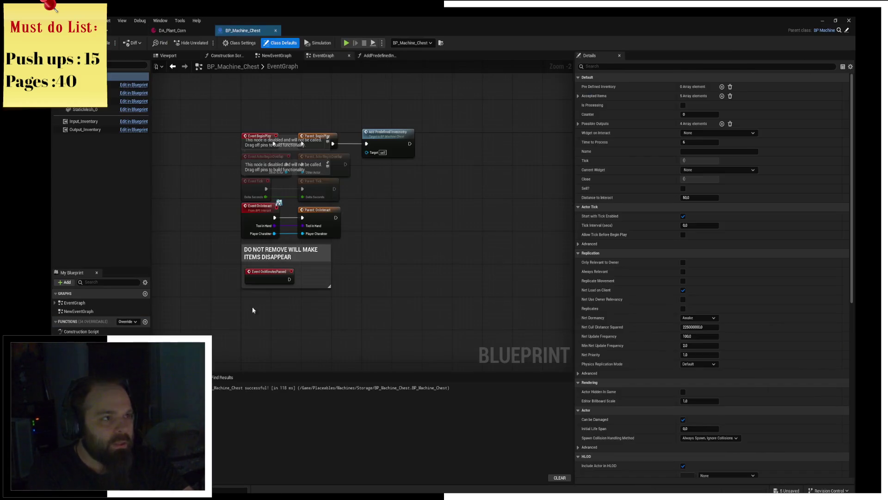
click(846, 30)
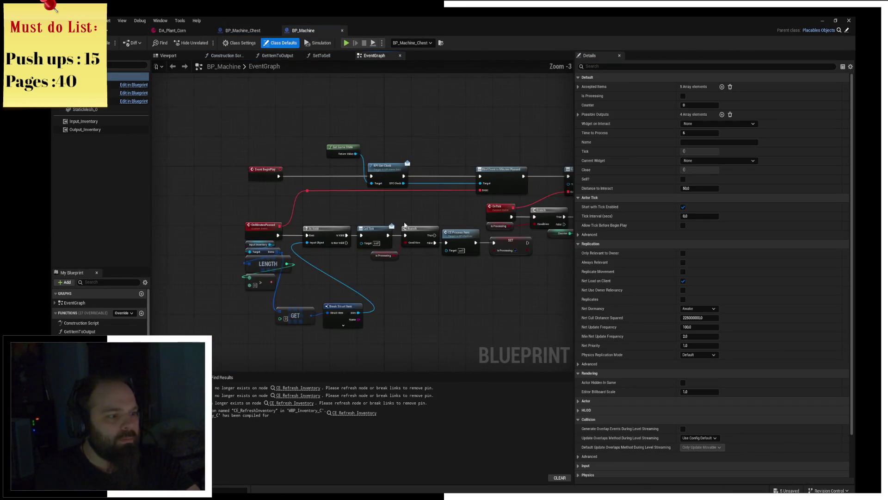
Jump to BP_Machine's erroring CE Refresh Inventory node and inspect it beside Widget on Interact
double_click(228, 387)
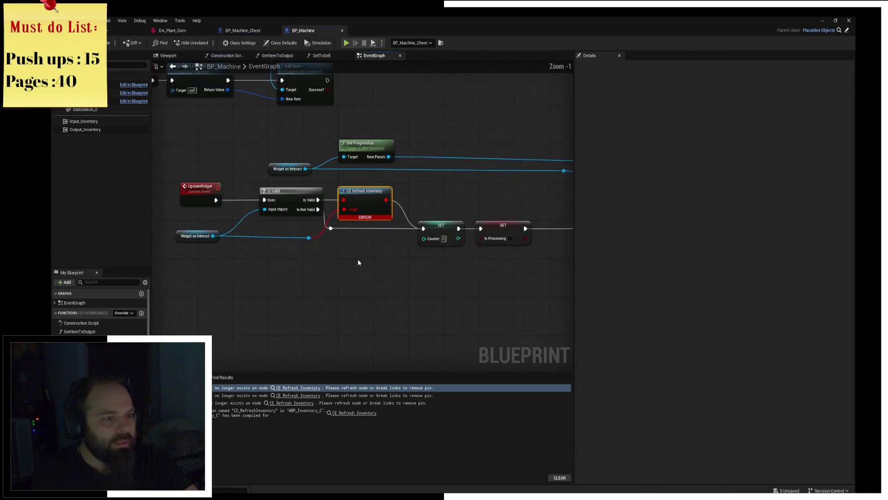
drag(328, 259, 406, 272)
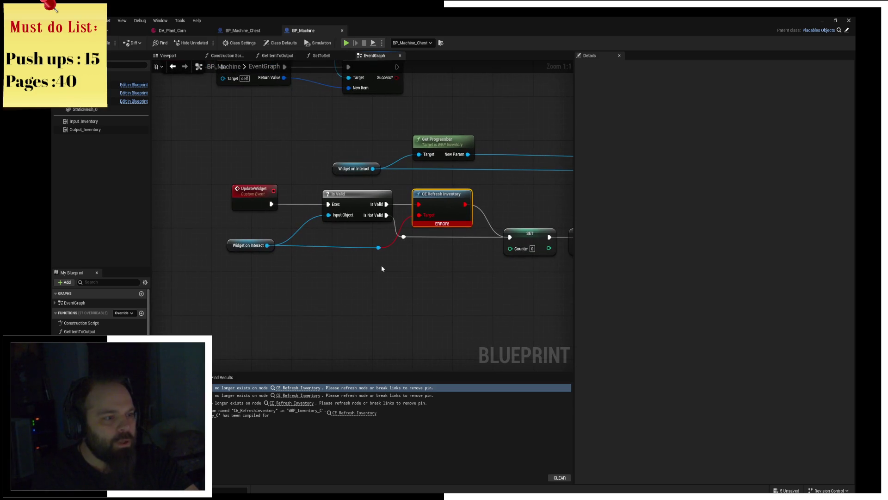
drag(236, 250, 359, 267)
text(refre)
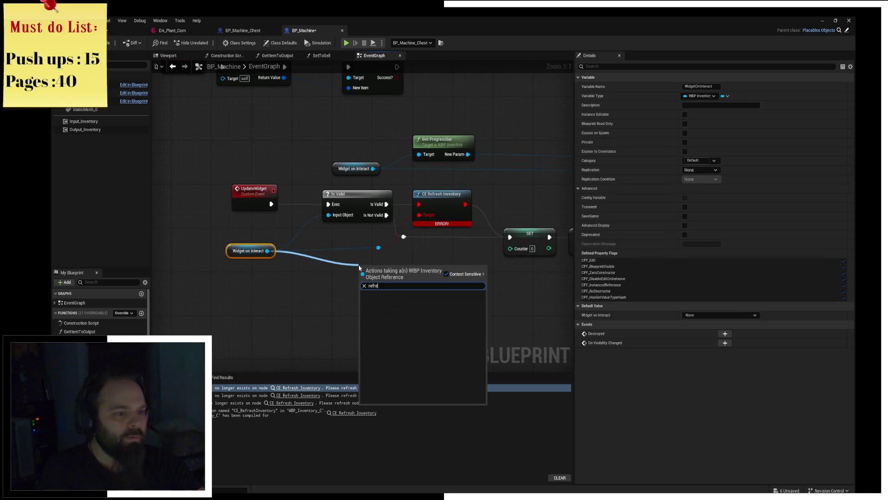
click(459, 254)
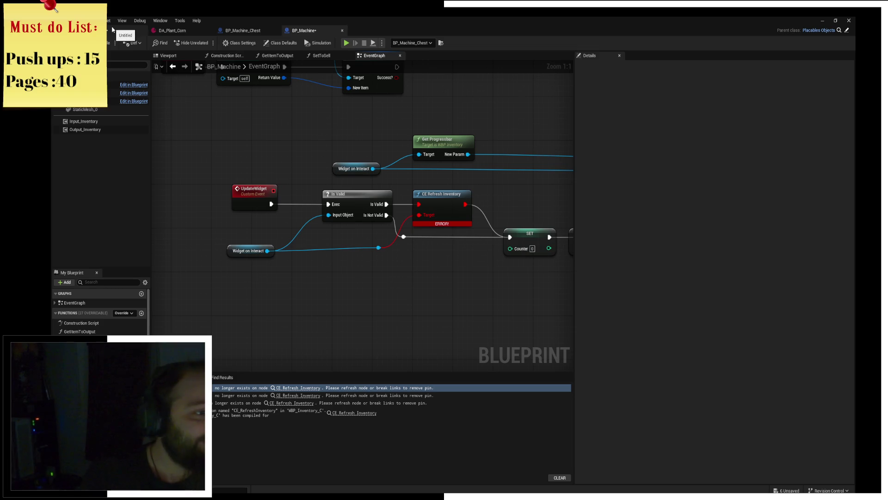
click(442, 196)
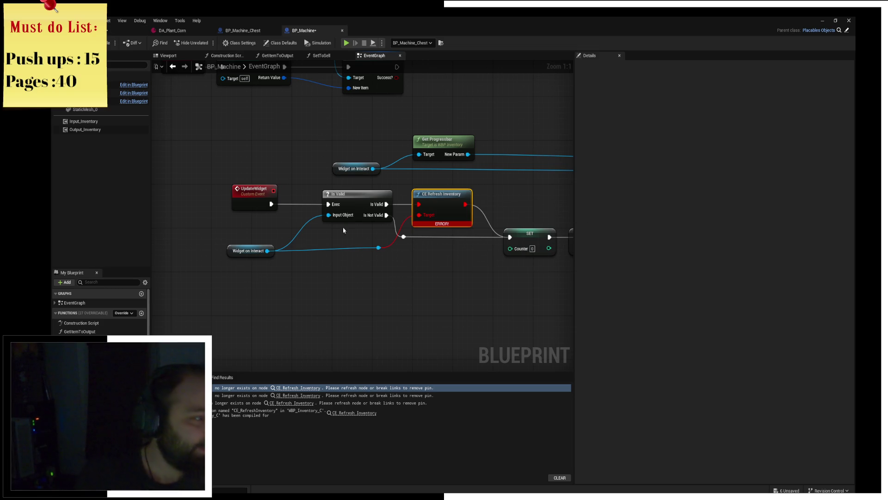
click(234, 250)
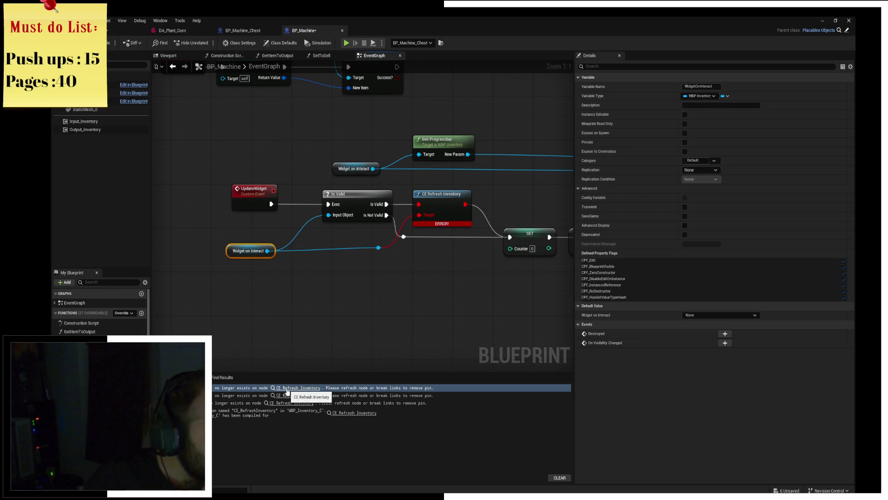
click(116, 30)
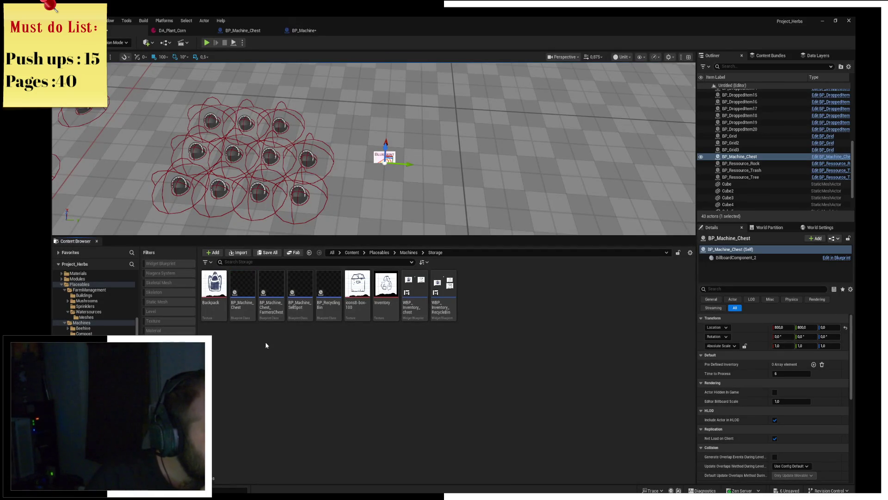
Open WBP_Inventory's event graph and bring its construct logic nodes into view
click(417, 314)
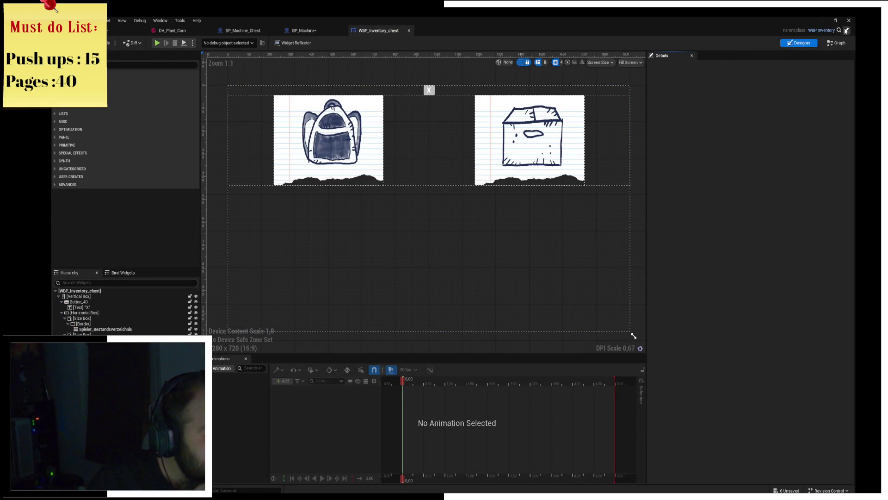
click(821, 31)
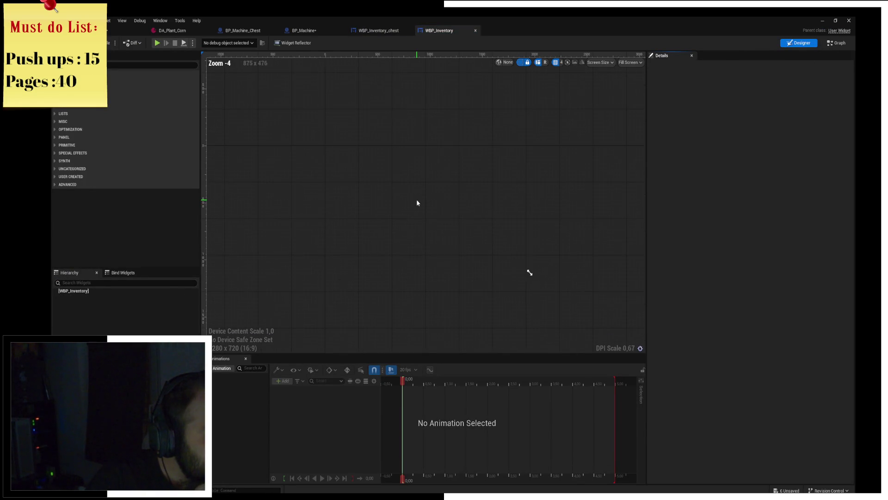
click(839, 44)
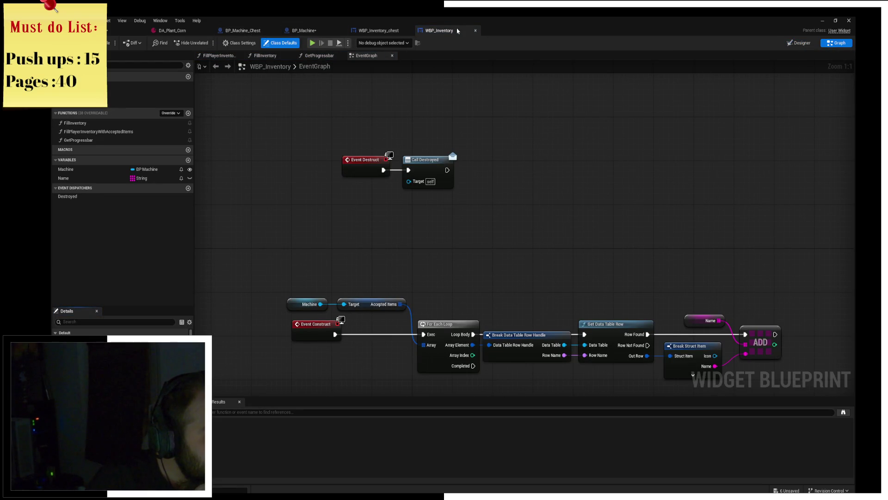
mouse_move(526, 242)
mouse_down()
mouse_move(500, 161)
mouse_move(486, 218)
mouse_move(500, 273)
mouse_move(401, 265)
mouse_move(429, 350)
mouse_up()
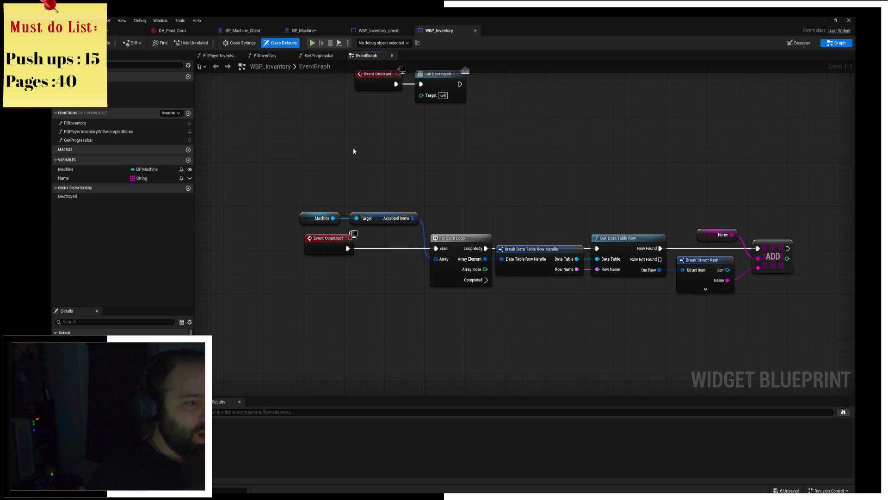
drag(374, 150, 346, 120)
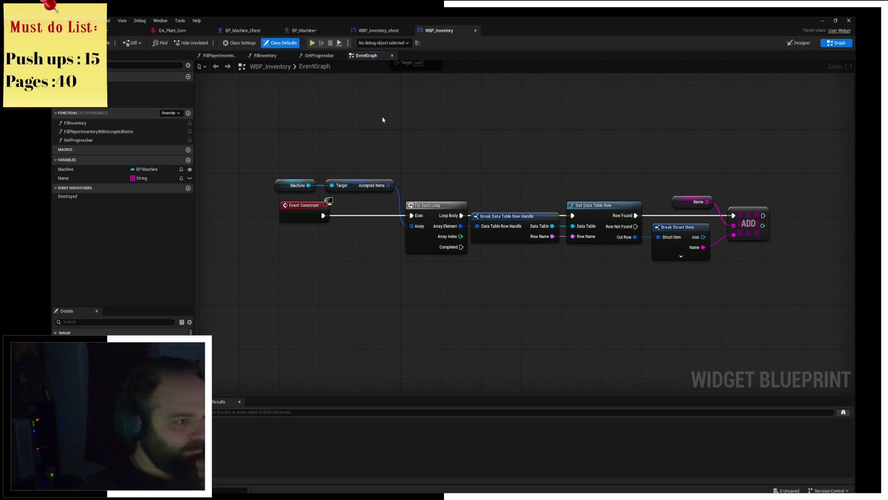
Cancel a Custom Event search, review the graph up to Event Destruct, then return to WBP_Inventory_chest
right_click(310, 249)
text(Czst)
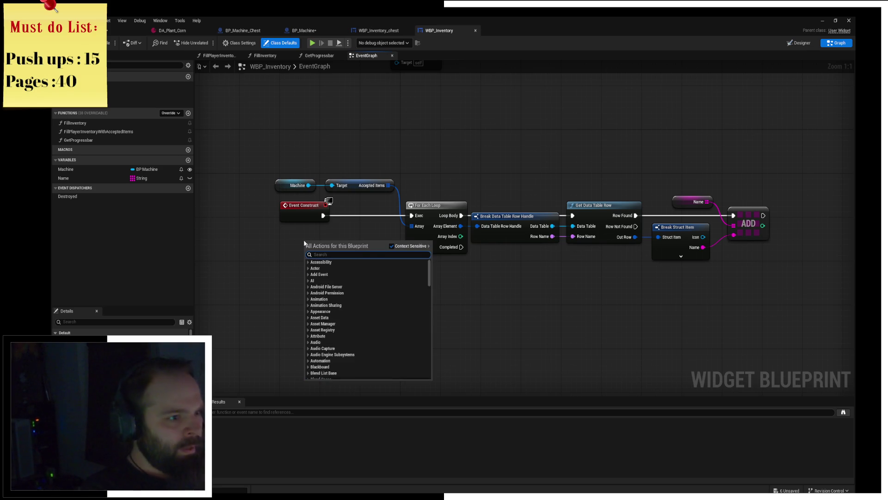
key(BackSpace)
key(BackSpace)
text(ustom)
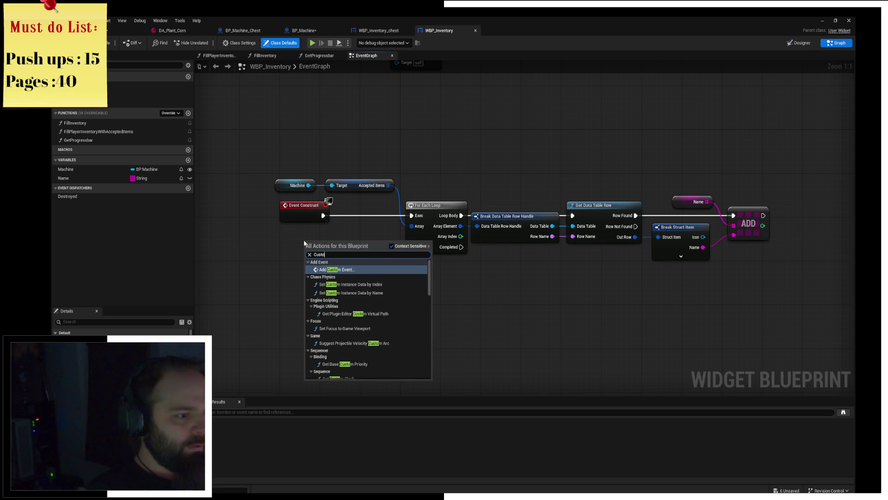
key(Escape)
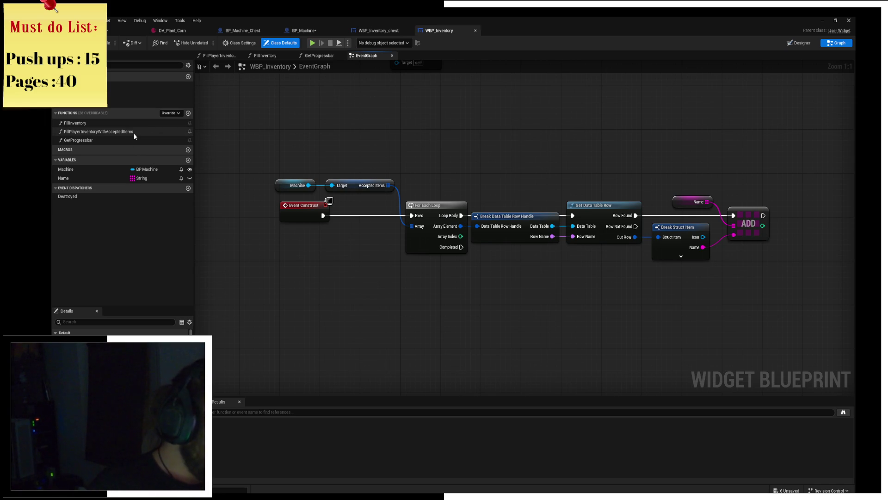
drag(383, 159, 378, 59)
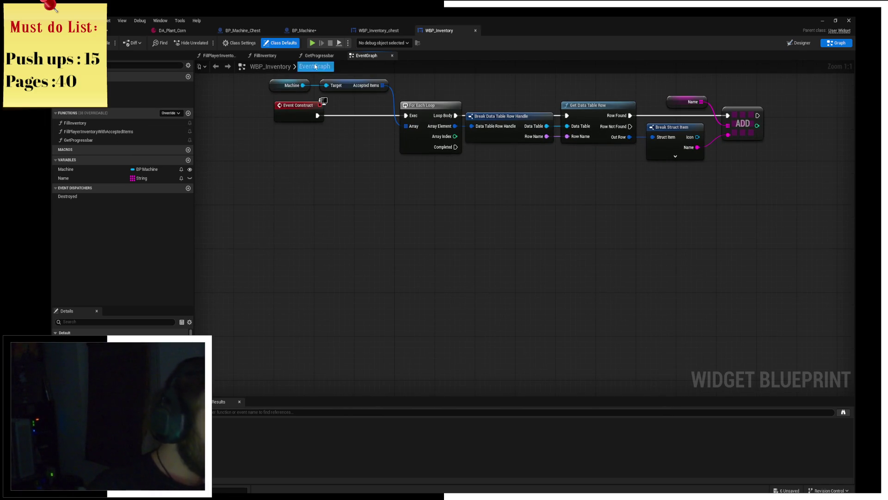
key(Home)
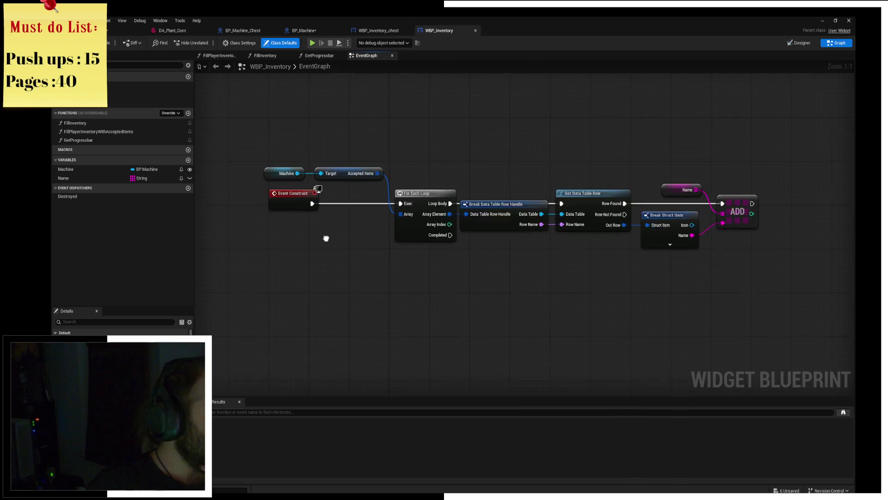
mouse_move(352, 285)
mouse_down()
mouse_move(327, 337)
mouse_move(307, 268)
mouse_up()
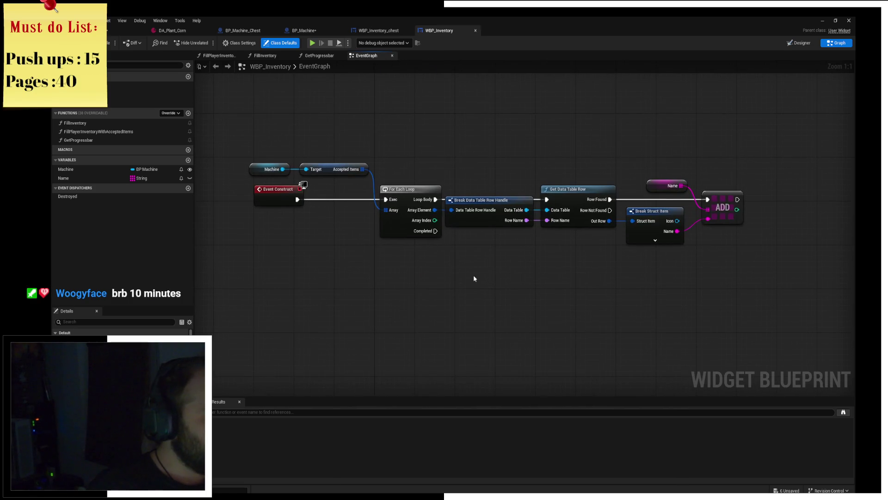
mouse_move(514, 278)
mouse_down()
mouse_move(322, 283)
mouse_move(609, 269)
mouse_move(417, 270)
mouse_up()
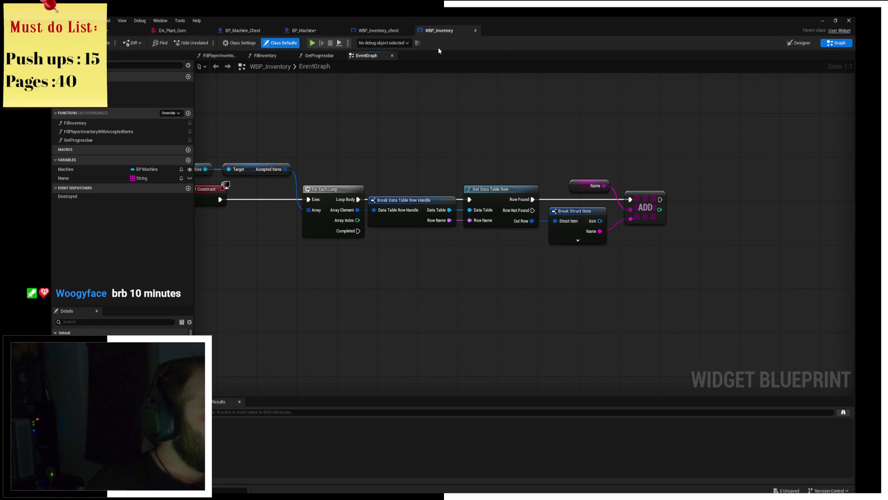
mouse_move(432, 111)
mouse_down()
mouse_move(563, 131)
mouse_move(531, 230)
mouse_move(481, 159)
mouse_up()
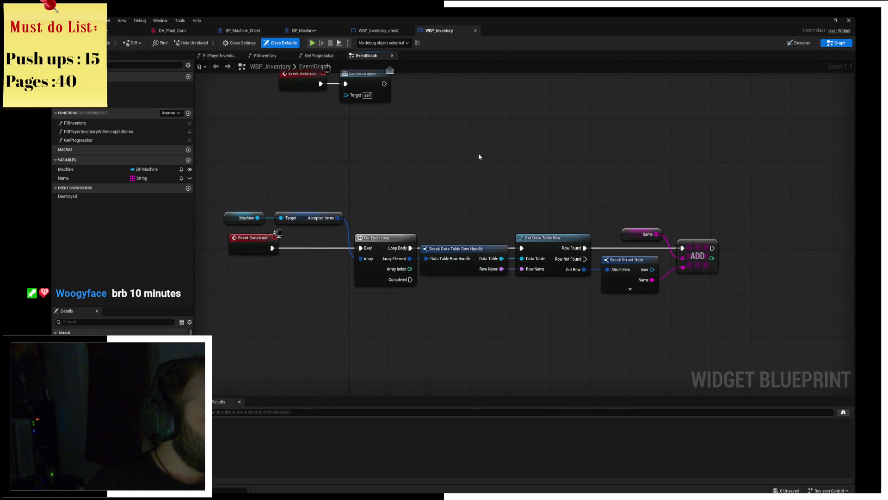
click(379, 30)
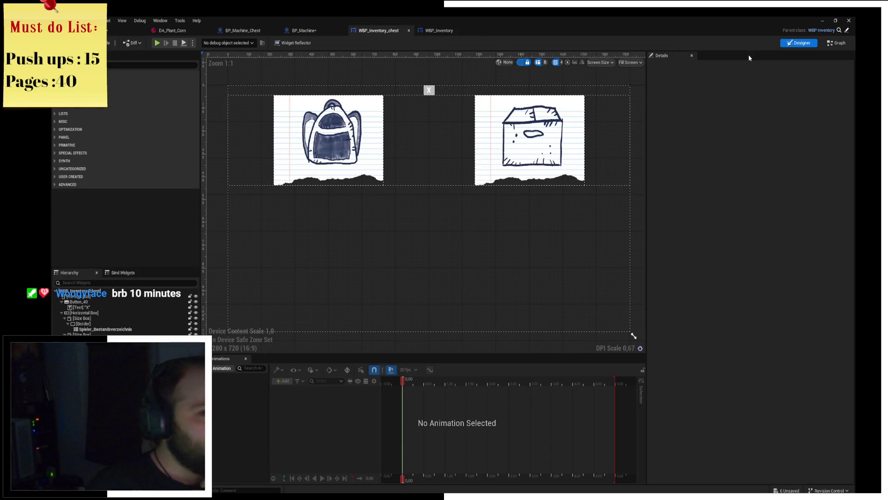
Select the CE_RefreshInventory event in WBP_Inventory_chest's graph, then switch to WBP_Inventory's EventGraph
click(836, 43)
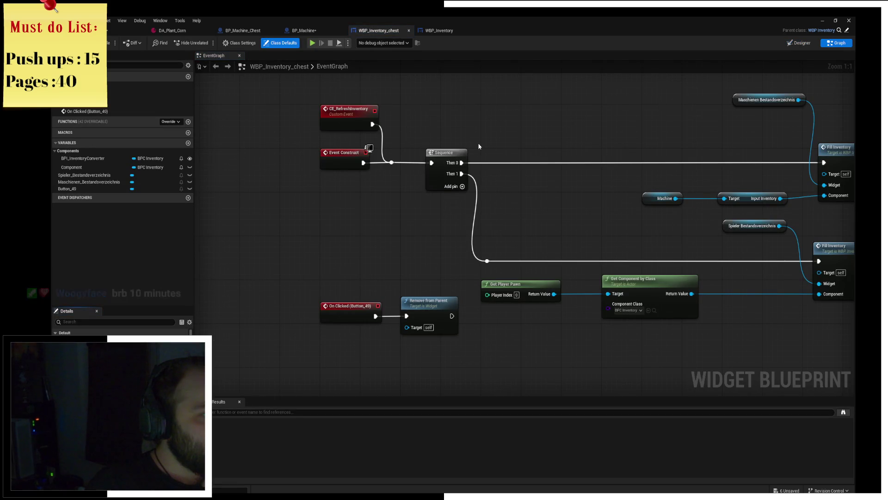
drag(411, 106, 373, 117)
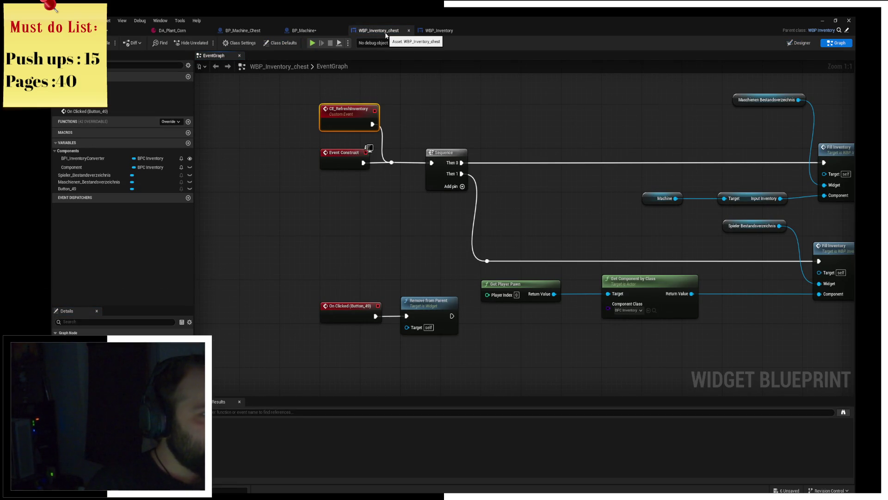
mouse_move(451, 86)
mouse_down()
mouse_move(303, 115)
mouse_move(426, 132)
mouse_up()
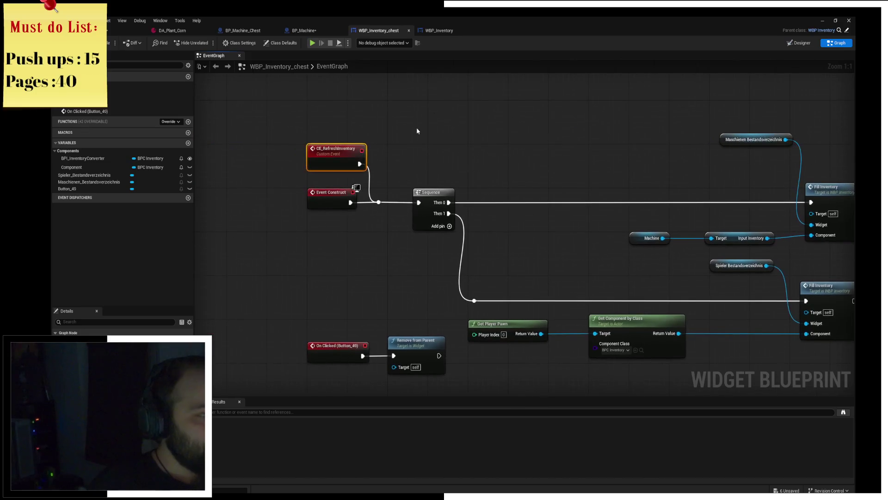
click(343, 157)
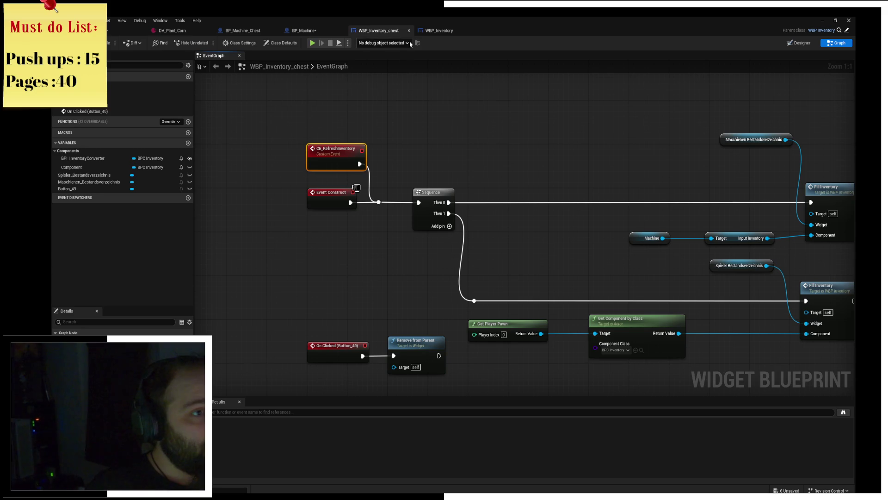
click(429, 31)
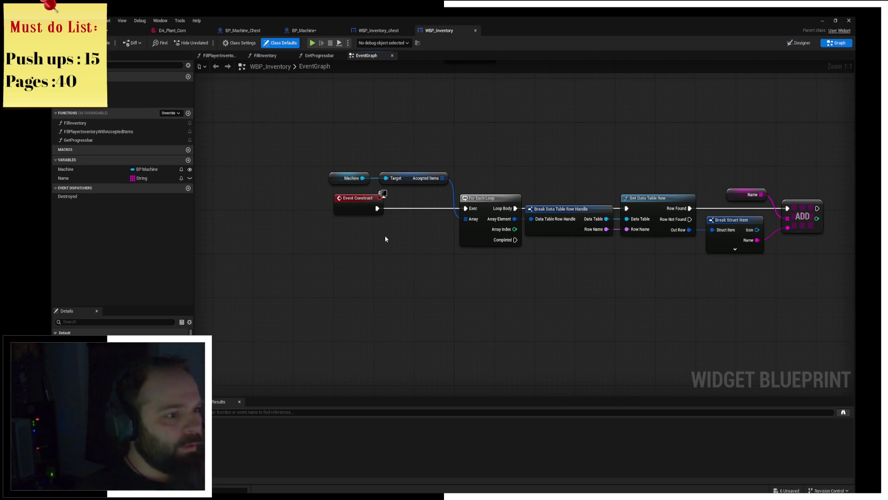
Create a RefreshInventory function, wire its call between Event Construct and the For Each Loop, and save
right_click(376, 243)
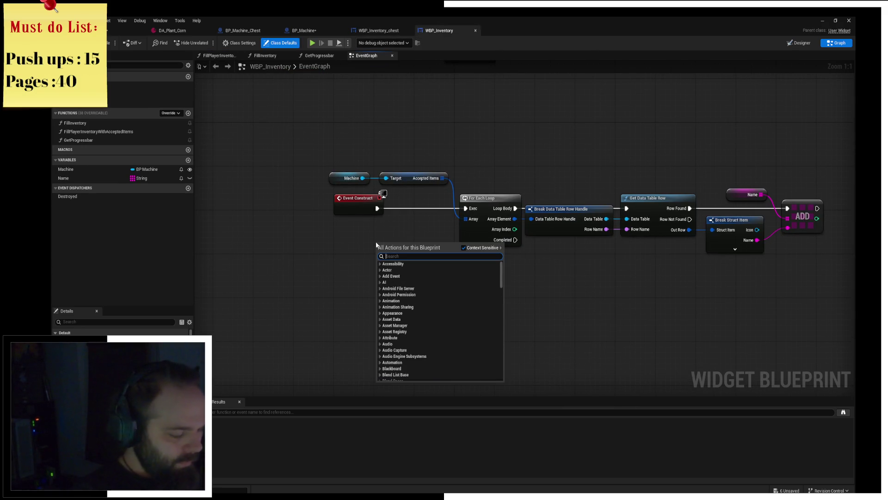
click(323, 235)
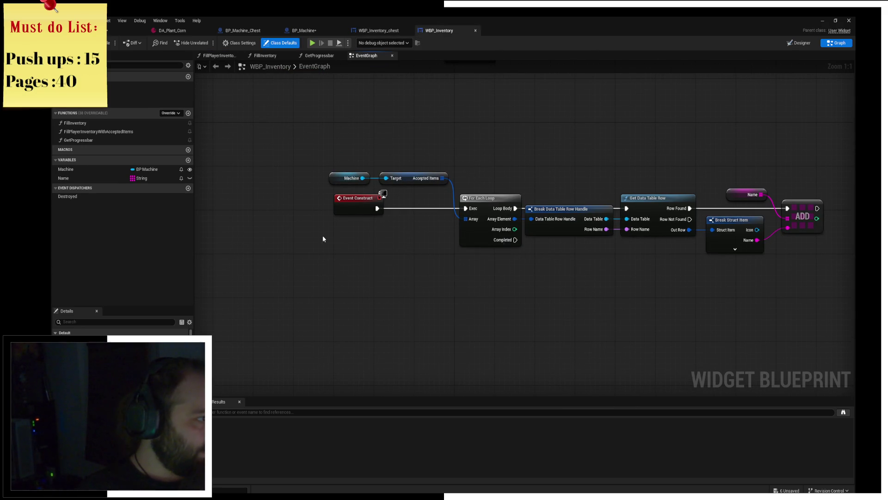
click(188, 113)
text(RefreshInventor)
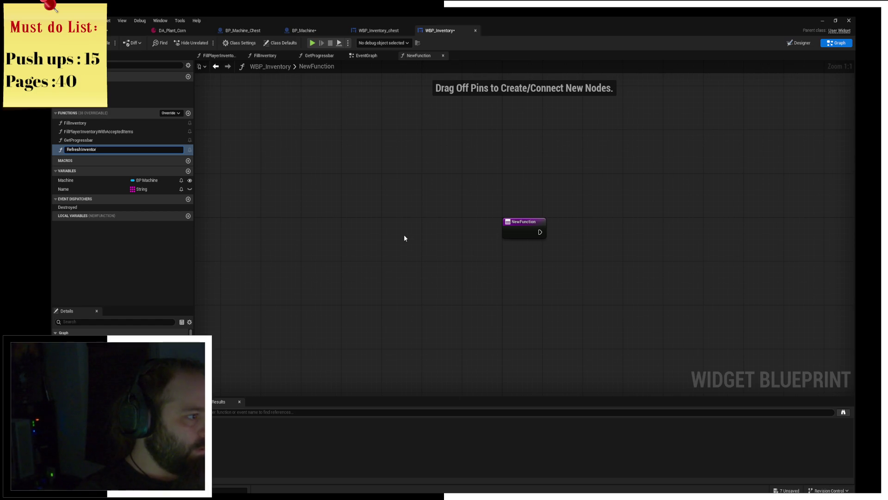
text(y)
key(Return)
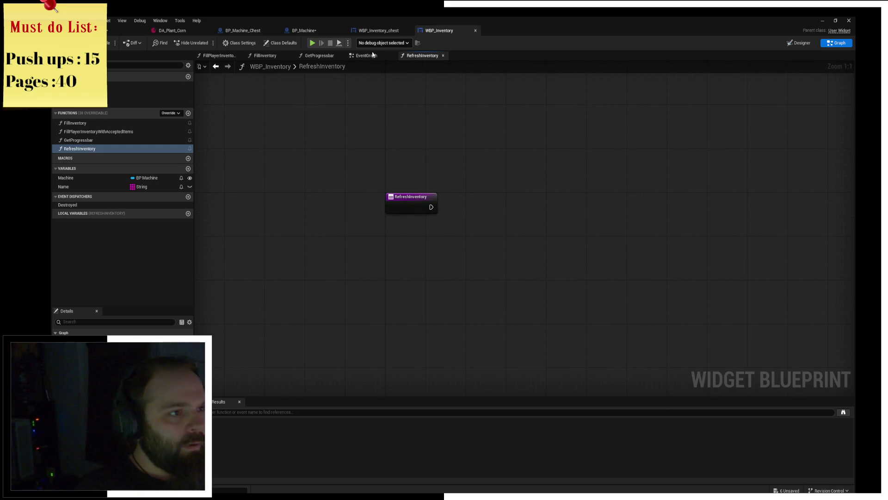
click(366, 56)
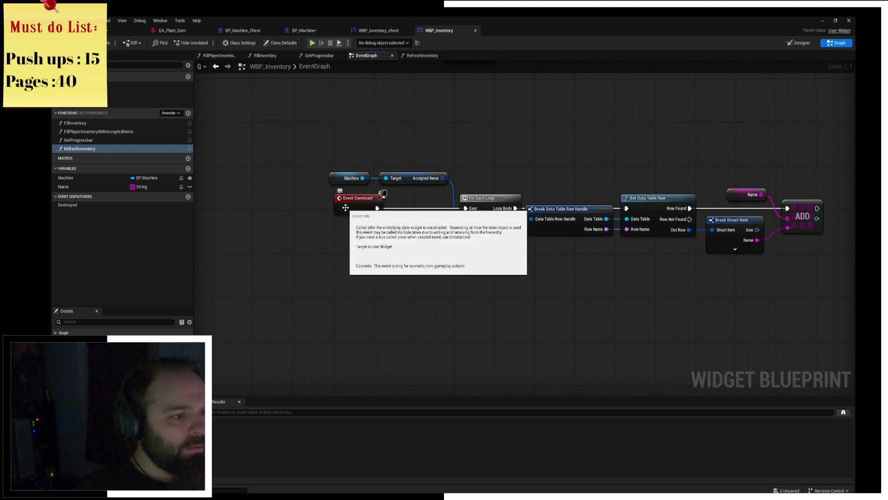
mouse_move(153, 149)
mouse_down()
mouse_move(159, 164)
mouse_move(364, 216)
mouse_move(407, 193)
mouse_move(388, 212)
mouse_move(465, 208)
mouse_up()
drag(442, 178, 465, 219)
key(ctrl+s)
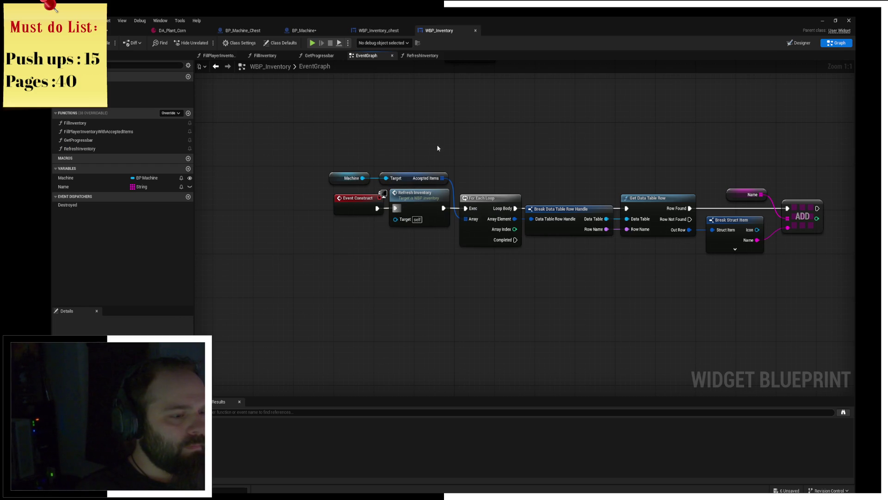
Remove the RefreshInventory call and function, reconnect Event Construct to the loop, and add a Custom Event
click(397, 212)
key(Delete)
drag(376, 208, 466, 208)
right_click(341, 242)
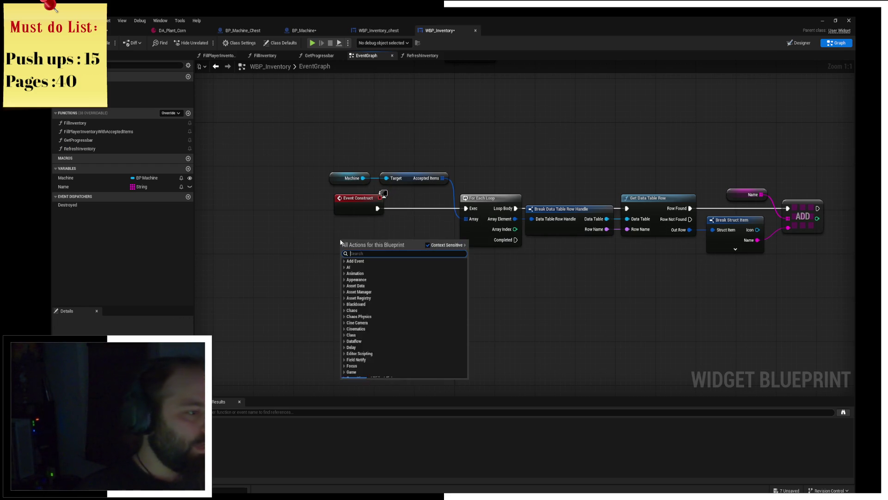
text(Cus)
key(Return)
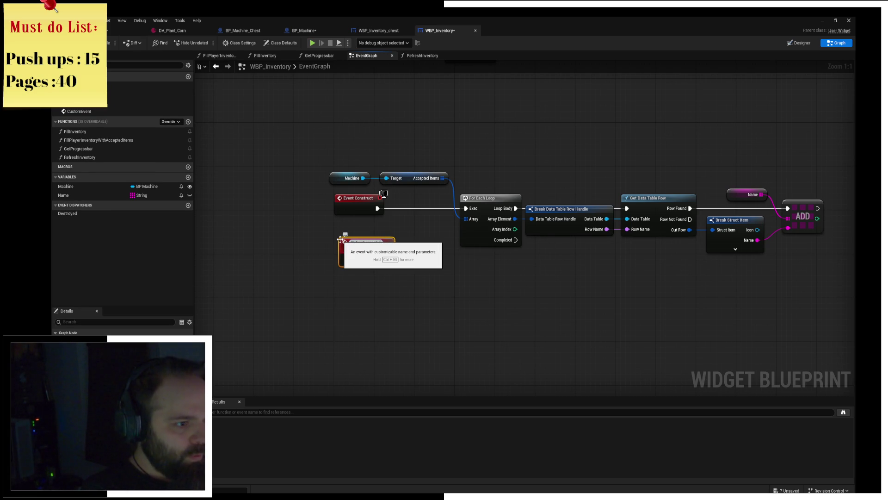
click(400, 232)
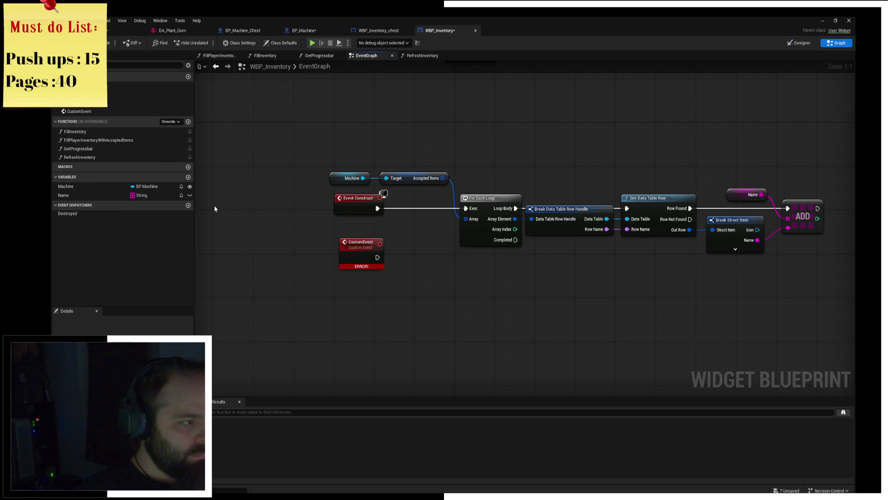
click(79, 157)
key(Delete)
Rename the custom event RefreshInventory, wire it to the For Each Loop, and save
click(385, 242)
key(F2)
text(Ref)
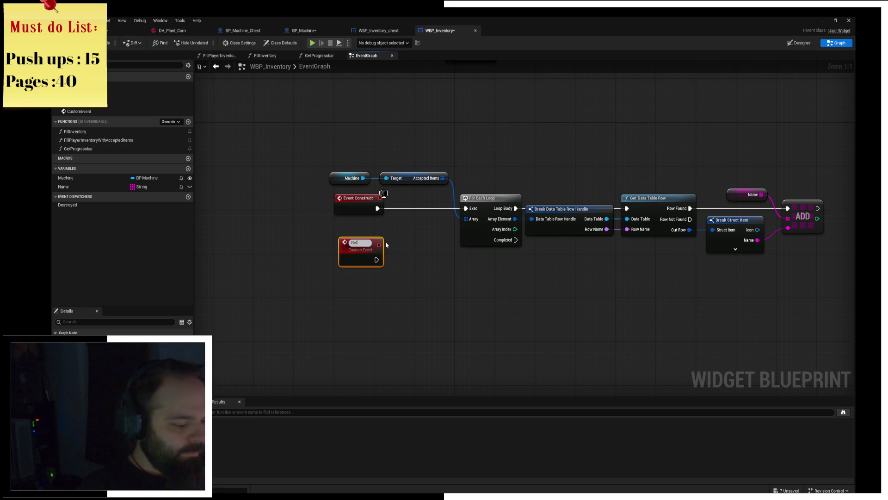
text(reshInventory)
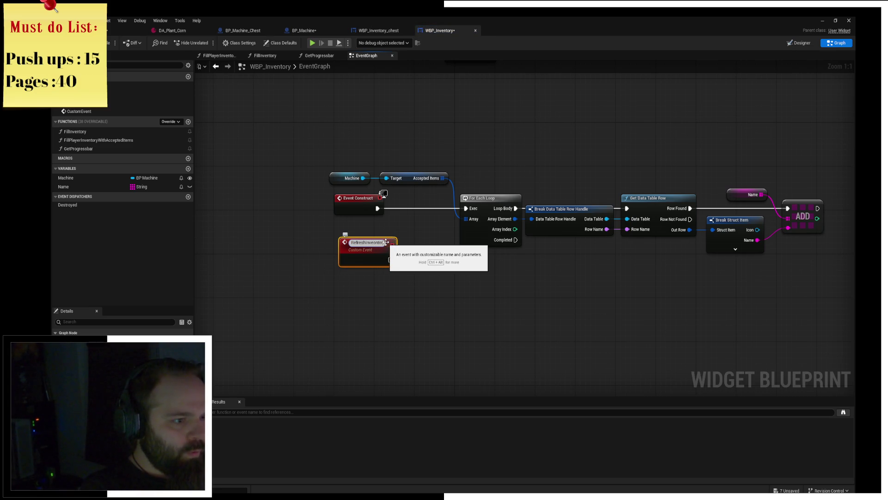
key(Return)
mouse_move(383, 241)
mouse_down()
mouse_move(378, 225)
mouse_move(465, 210)
mouse_up()
click(427, 239)
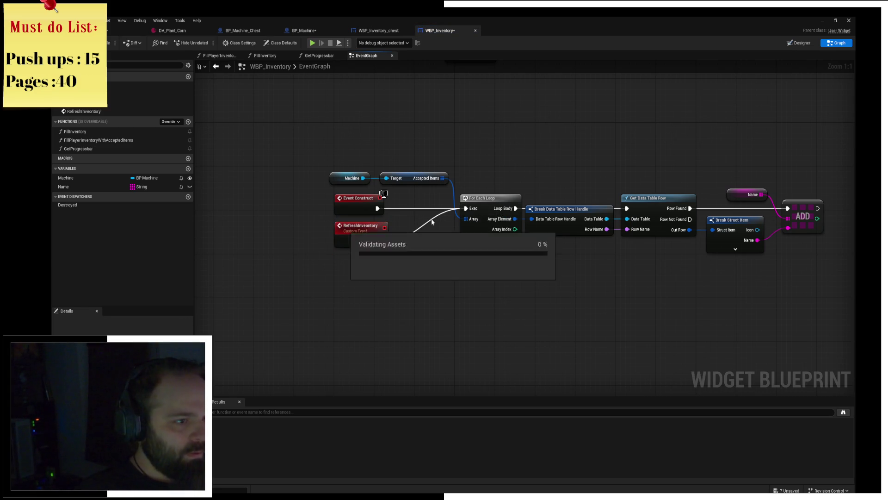
key(ctrl+s)
Delete WBP_Inventory_chest's CE_RefreshInventory event, discarding a mistakenly added Refresh Inventory call
click(378, 31)
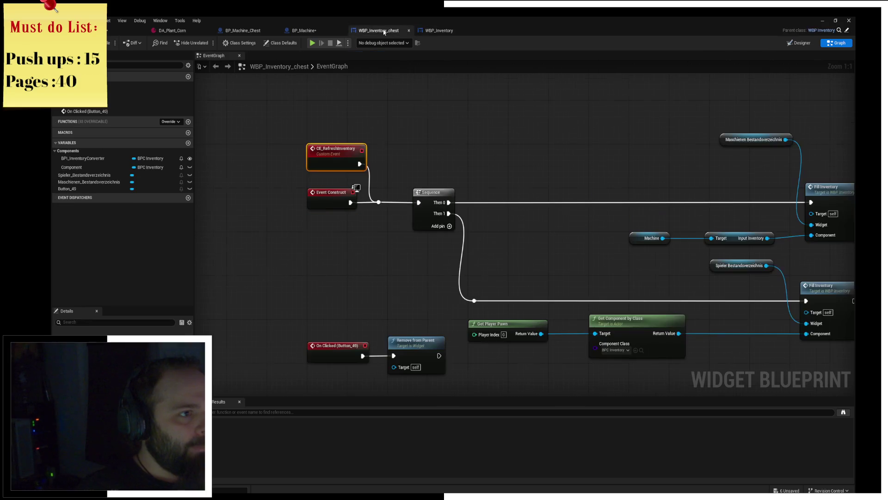
scroll(420, 142, down, 2)
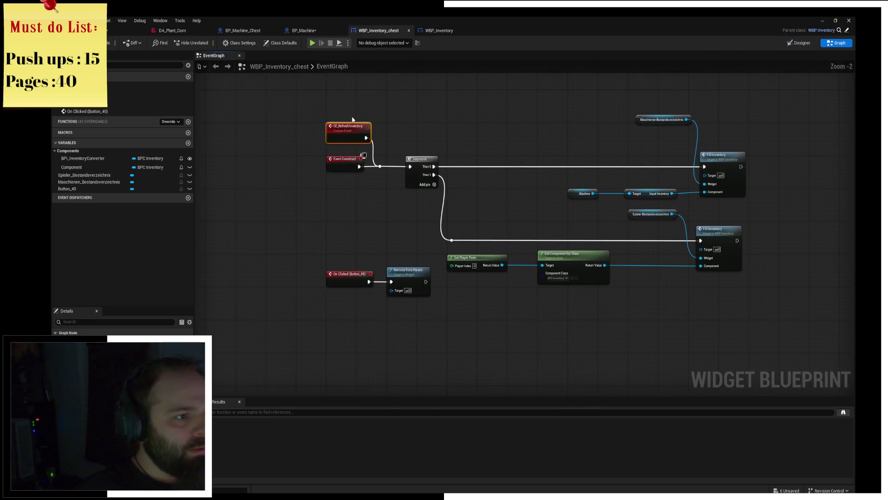
key(Delete)
scroll(338, 133, up, 2)
right_click(349, 219)
text(refreh)
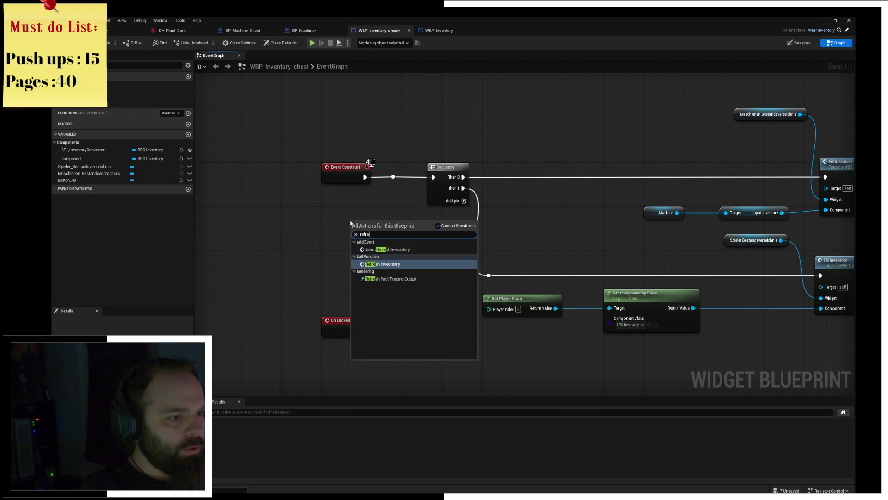
click(393, 243)
mouse_move(314, 147)
mouse_down()
mouse_move(401, 200)
mouse_move(380, 225)
mouse_move(355, 209)
mouse_up()
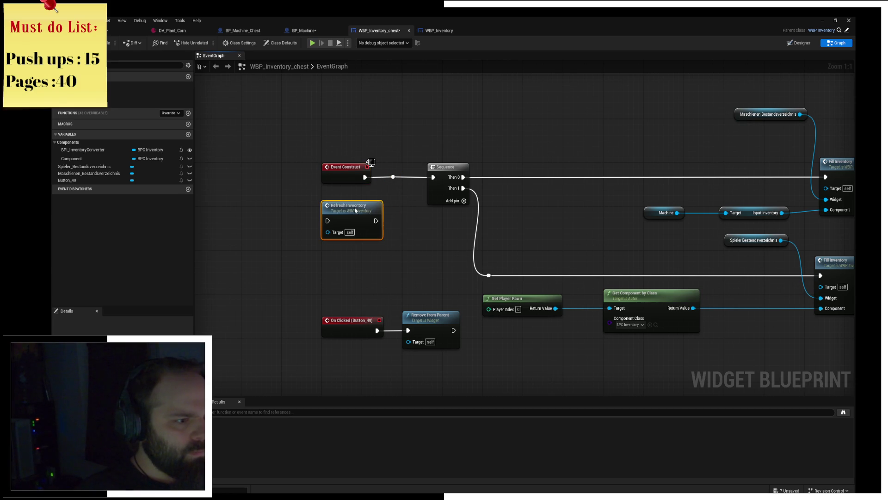
key(Delete)
Add an Event RefreshInventory node below Event Construct and wire it into the Sequence
right_click(335, 219)
text(event)
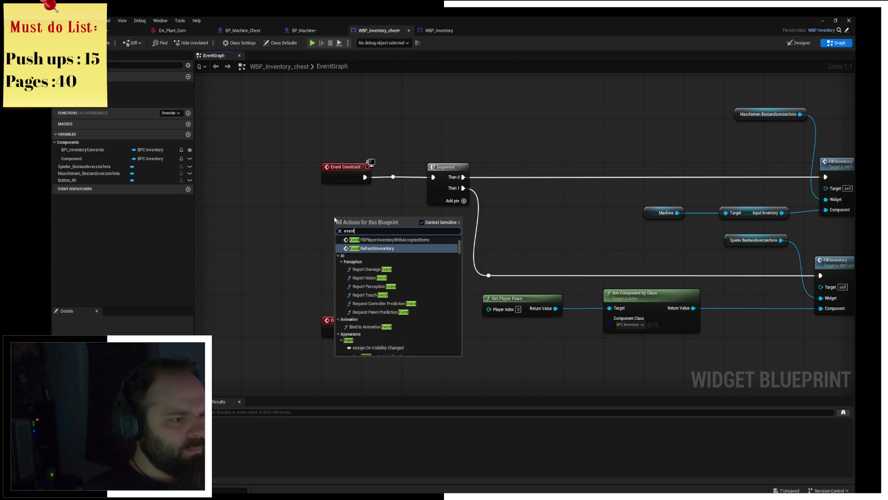
text( ret)
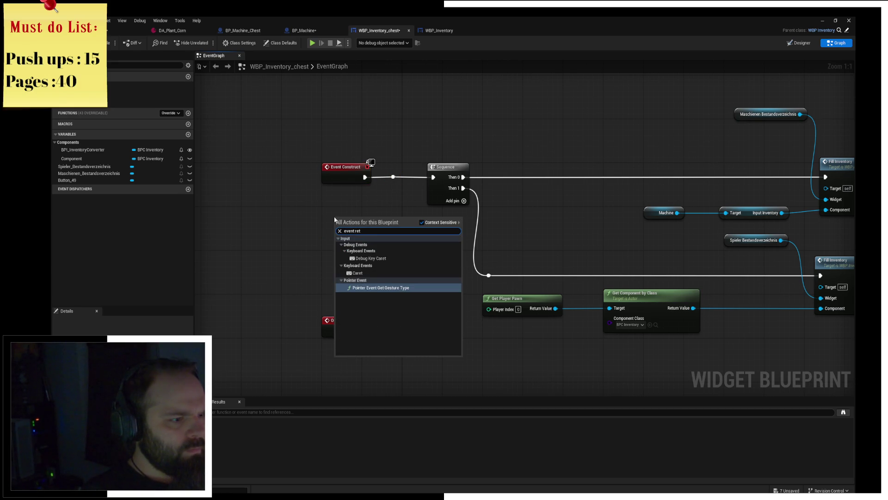
key(BackSpace)
text(f)
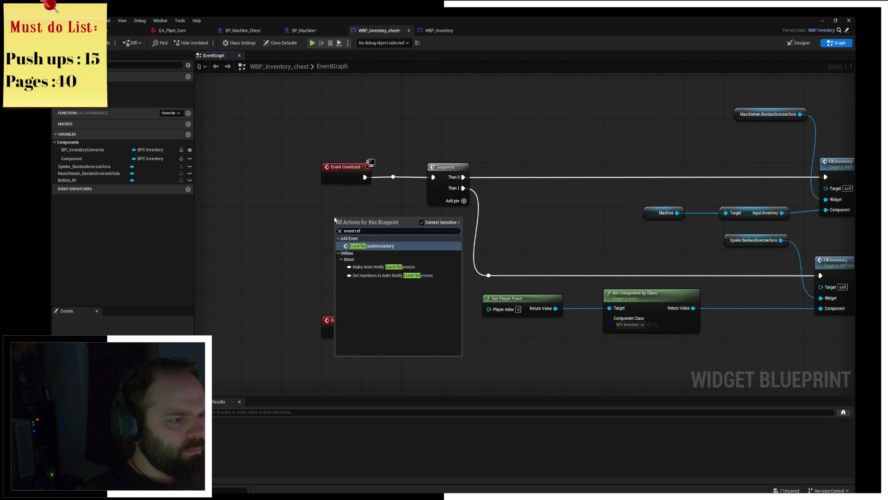
key(Return)
mouse_move(368, 224)
mouse_down()
mouse_move(357, 206)
mouse_move(393, 177)
mouse_up()
click(418, 124)
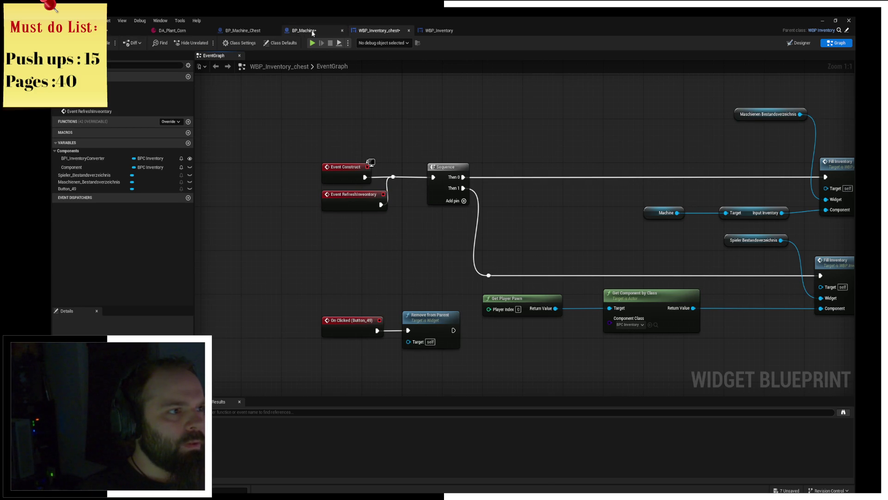
In BP_Machine, call Refresh Inventory on Widget on Interact after Is Valid, remove the knot, save, and play
click(313, 33)
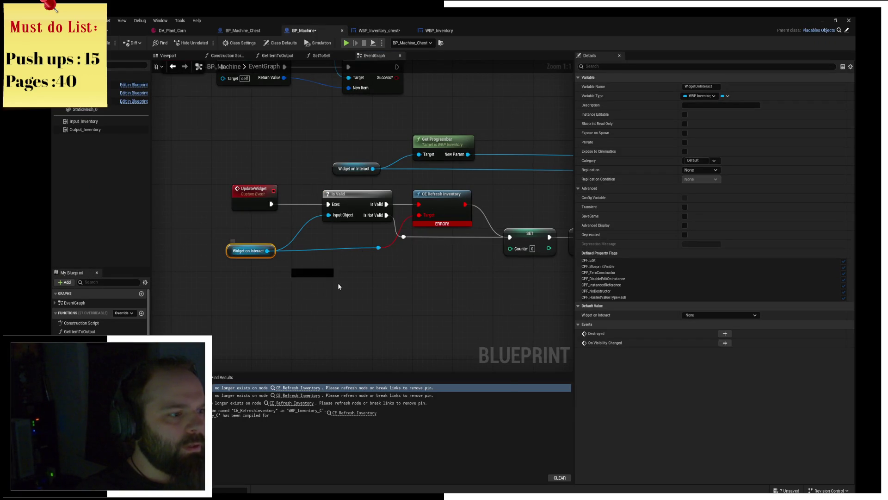
drag(267, 250, 382, 283)
text(refre)
key(Return)
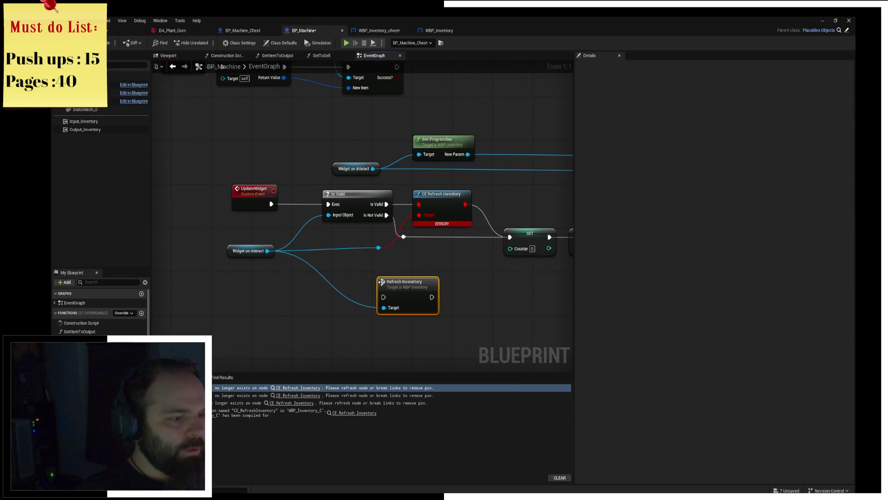
mouse_move(361, 303)
mouse_down()
mouse_move(389, 254)
mouse_move(395, 214)
mouse_up()
drag(337, 208, 374, 217)
drag(384, 205, 459, 241)
click(328, 252)
key(Delete)
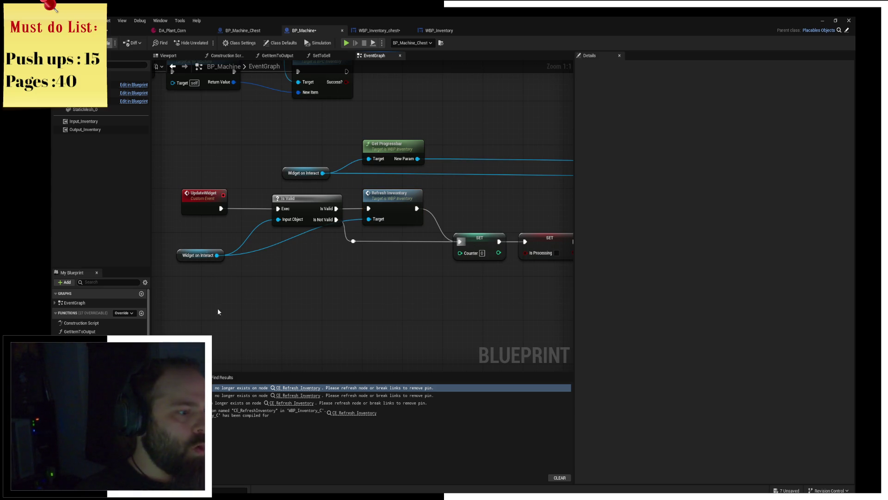
key(ctrl+s)
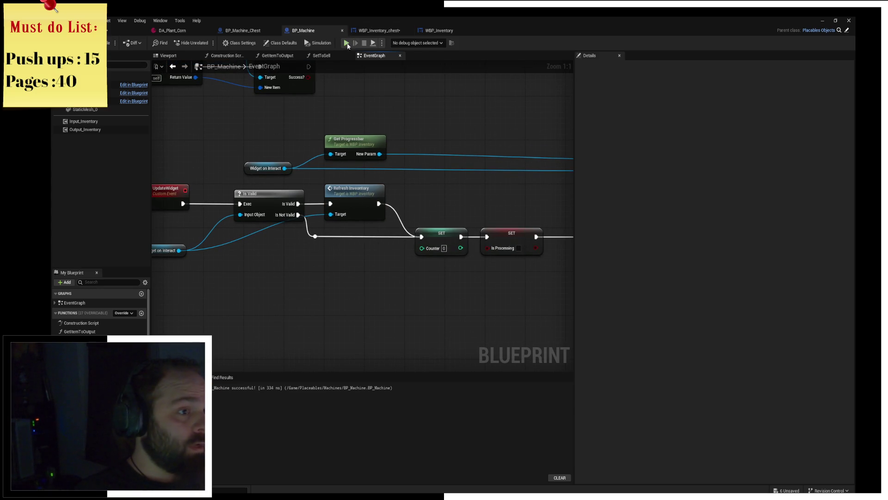
click(347, 43)
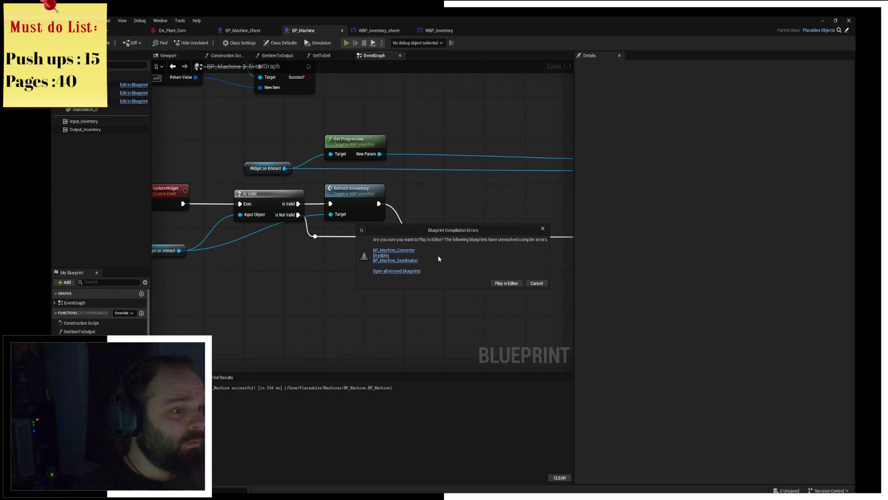
Review the Message Log's three blueprints that failed to compile, then close it
click(409, 252)
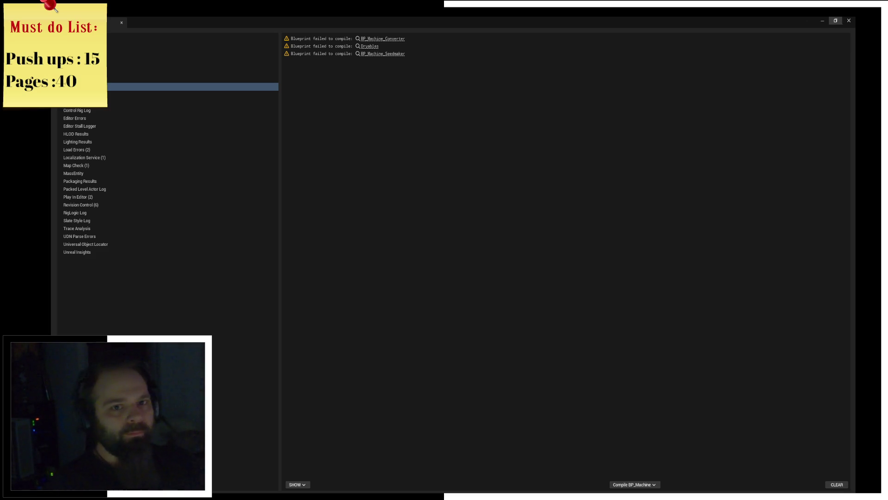
click(850, 21)
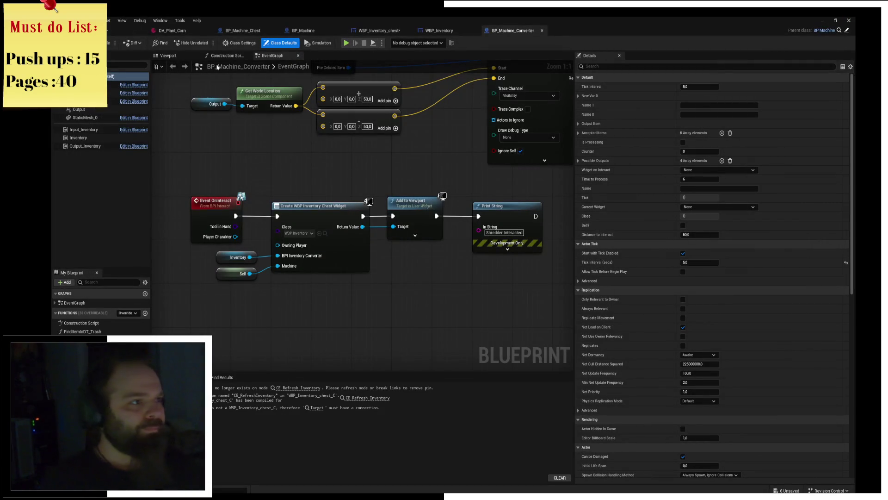
In BP_Machine_Converter, replace CE Refresh Inventory with a Refresh Inventory node from GET and compile
key(F7)
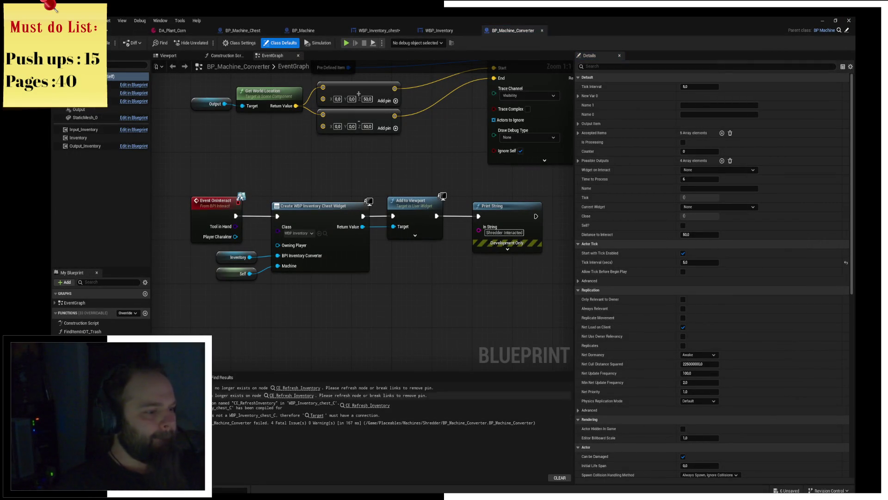
click(298, 388)
drag(302, 240, 368, 261)
text(refresh)
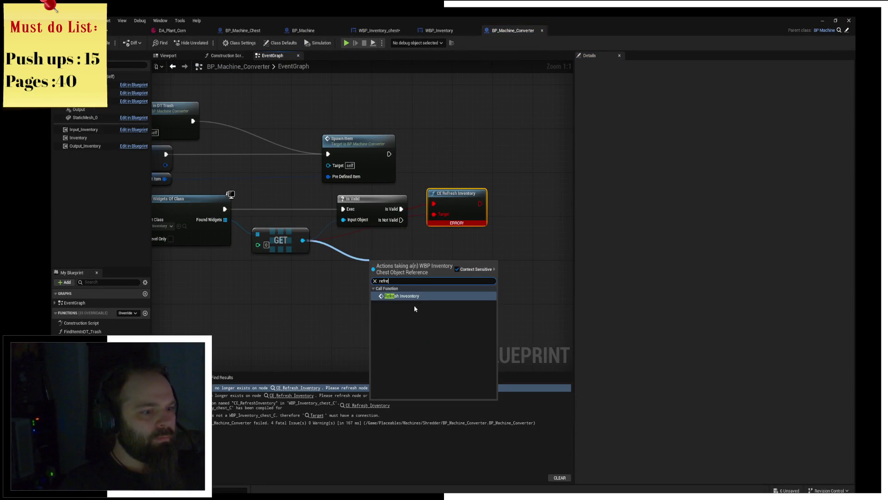
key(Return)
key(Delete)
drag(400, 265, 456, 199)
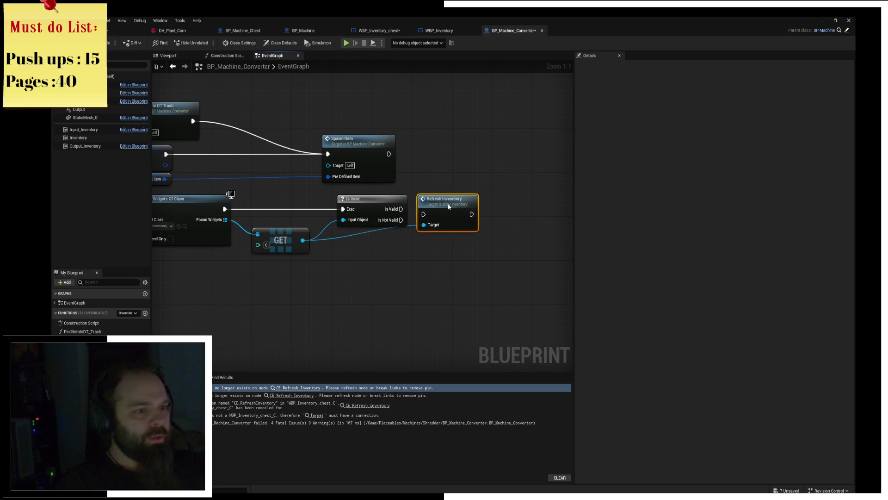
drag(401, 208, 429, 212)
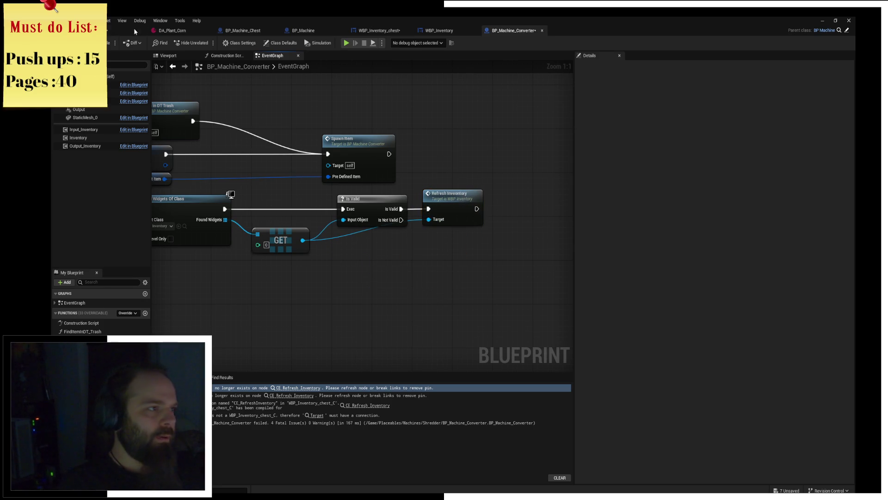
click(102, 42)
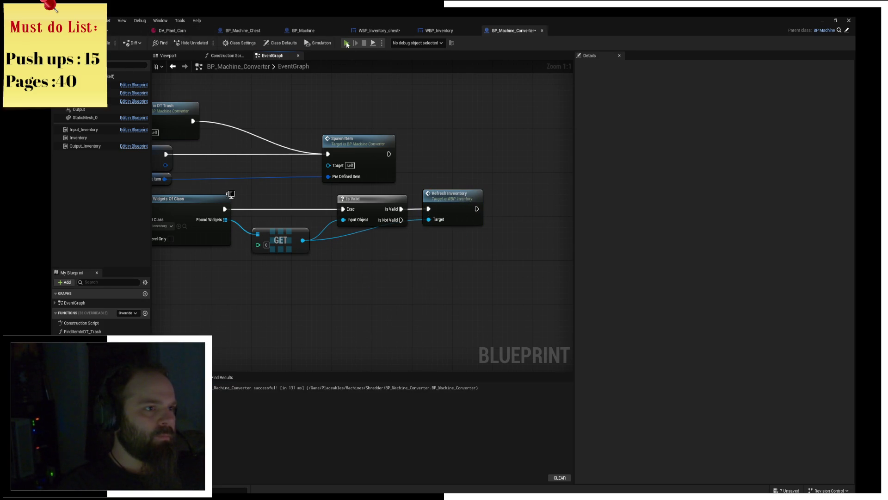
Play-test again, open the failing Dryables blueprint, and pull a wire from Widget on Interact
click(346, 43)
click(385, 254)
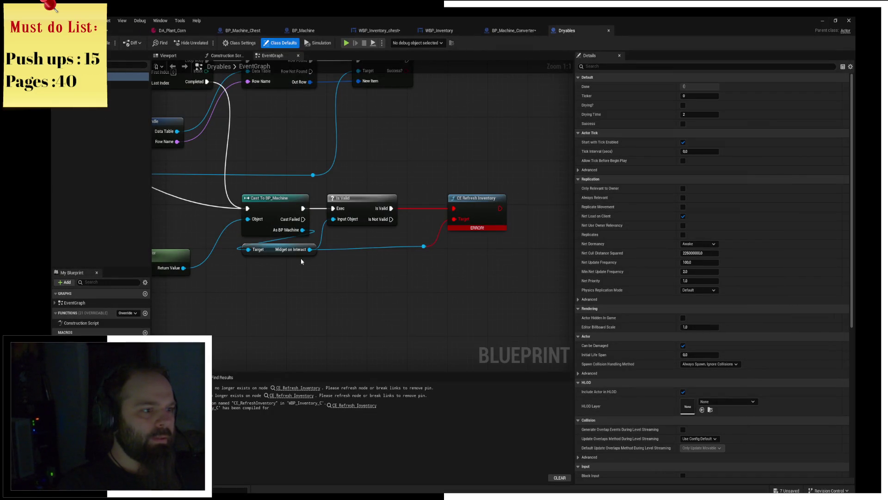
drag(309, 249, 397, 275)
In Dryables, replace CE Refresh Inventory with Refresh Inventory wired after Is Valid, and compile
text(refre)
key(Return)
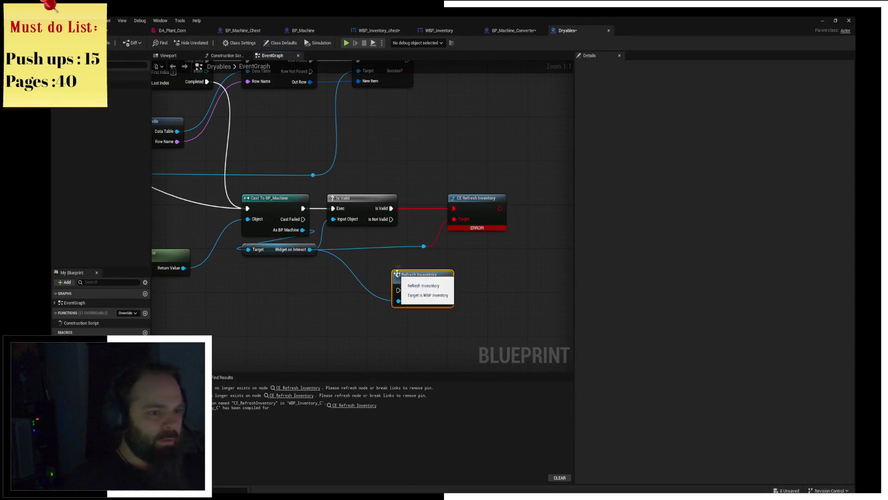
click(477, 199)
key(Delete)
mouse_move(415, 278)
mouse_down()
mouse_move(457, 213)
mouse_move(452, 198)
mouse_up()
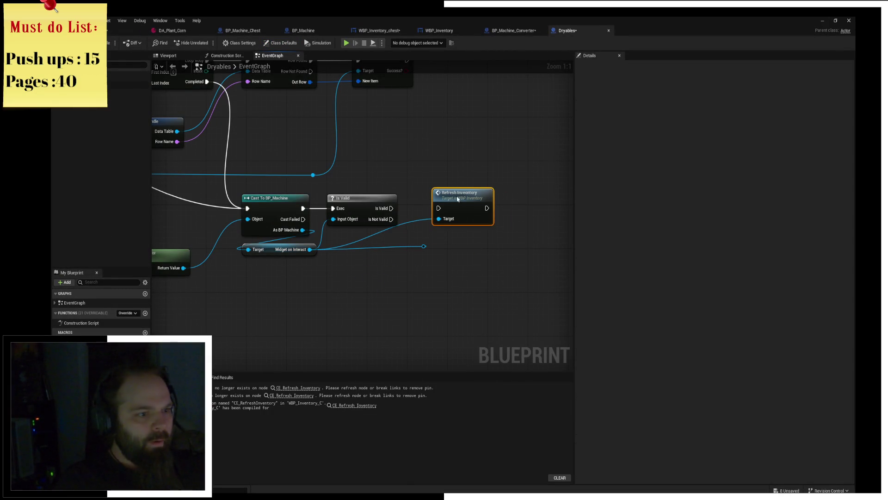
mouse_move(342, 198)
mouse_down()
mouse_move(388, 215)
mouse_move(434, 208)
mouse_up()
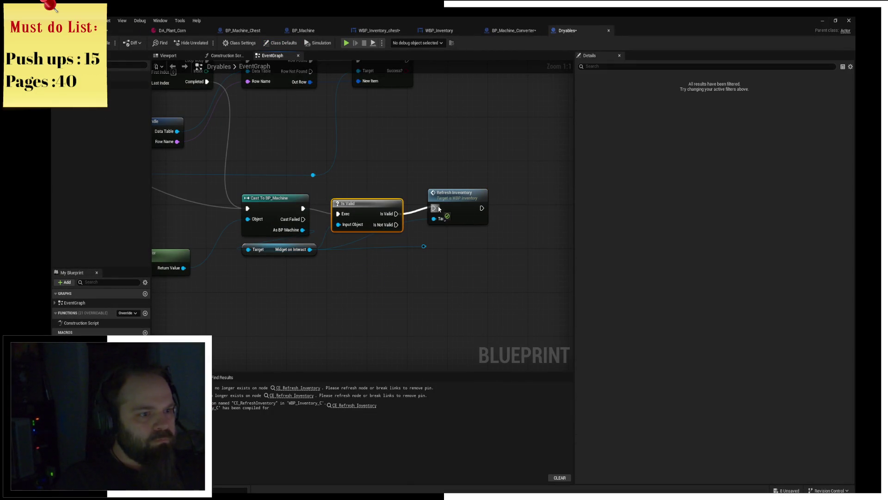
drag(351, 203, 351, 198)
click(449, 268)
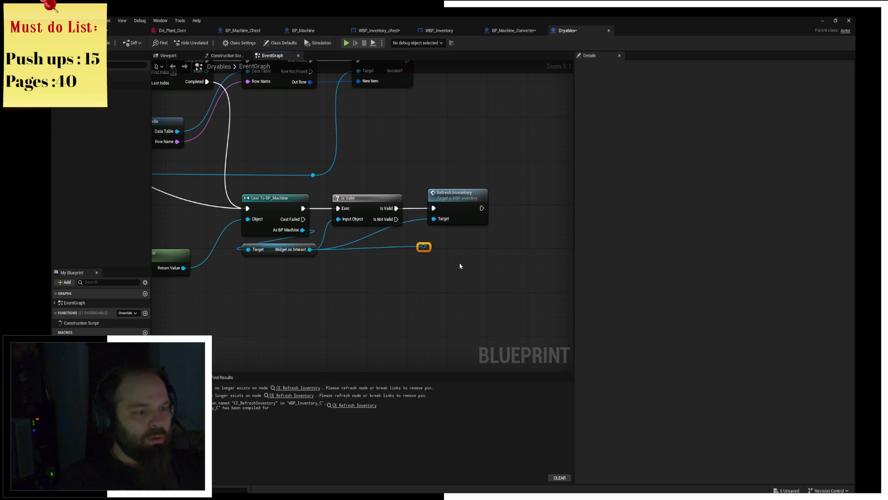
key(Delete)
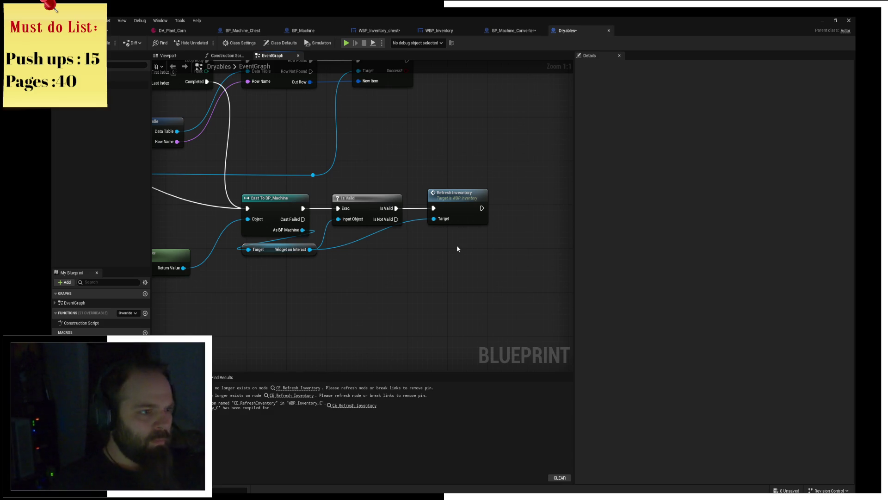
drag(388, 165, 416, 164)
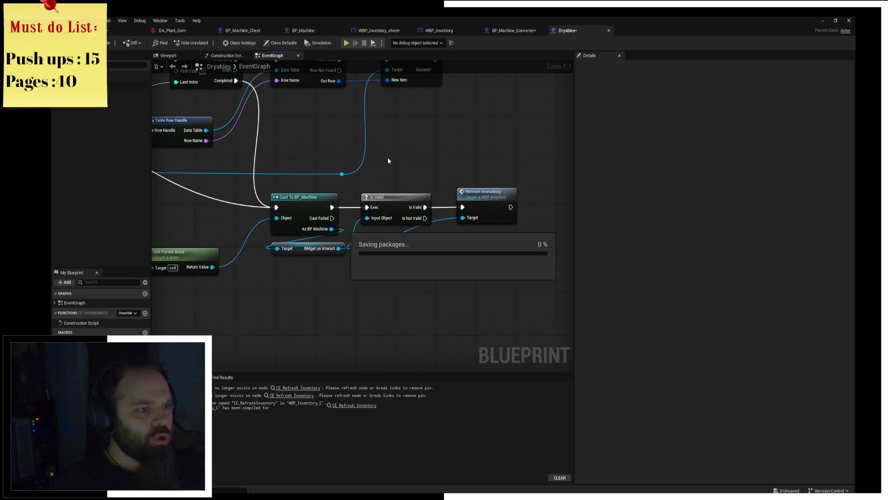
click(108, 42)
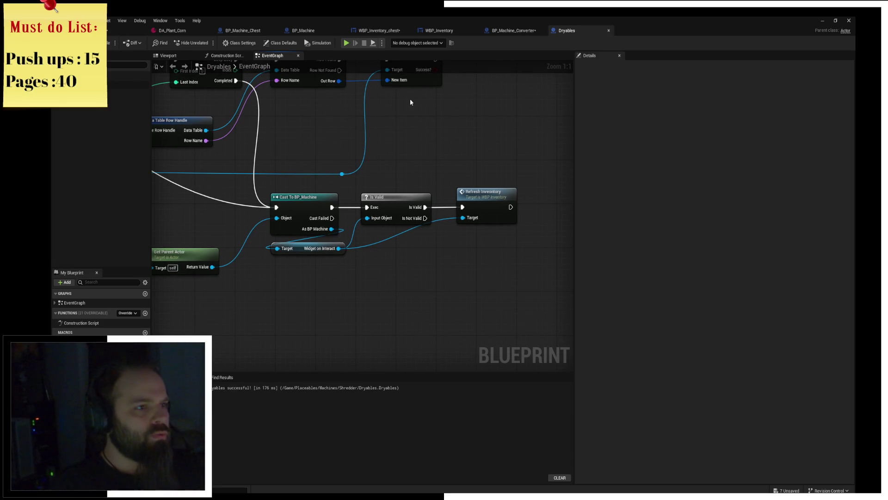
Play-test again and open BP_Machine_Seedmaker at its remaining refresh error
click(346, 43)
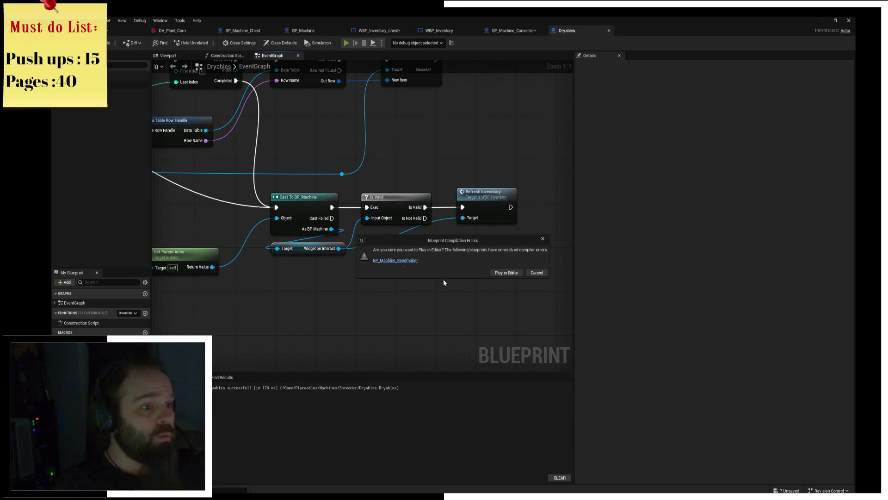
click(397, 262)
click(382, 38)
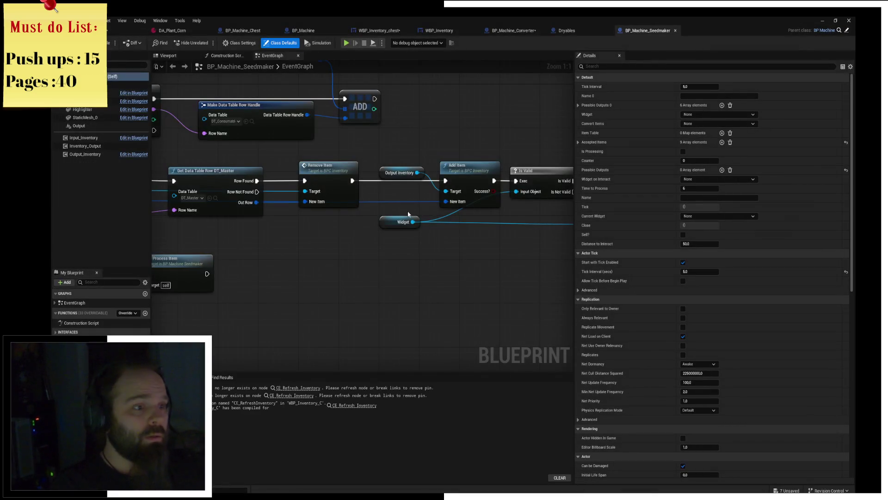
Replace the broken CE refresh node with a Refresh Inventory call from the widget reference
drag(331, 211, 380, 208)
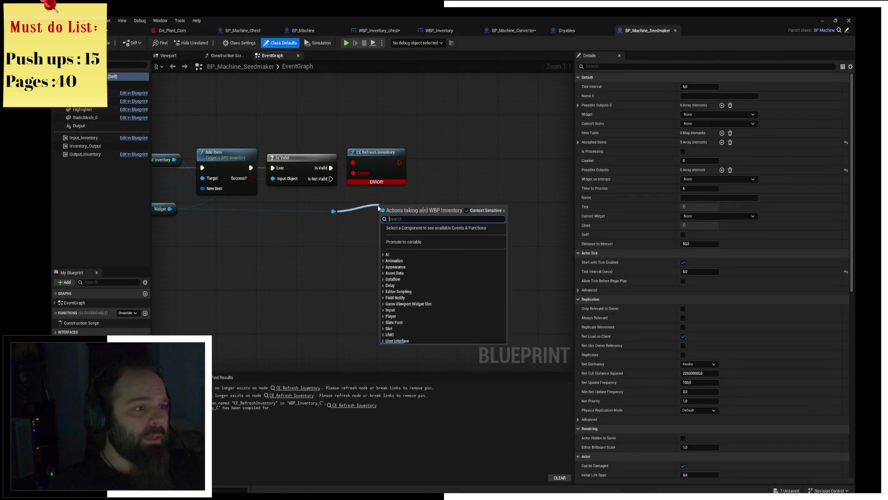
text(refre)
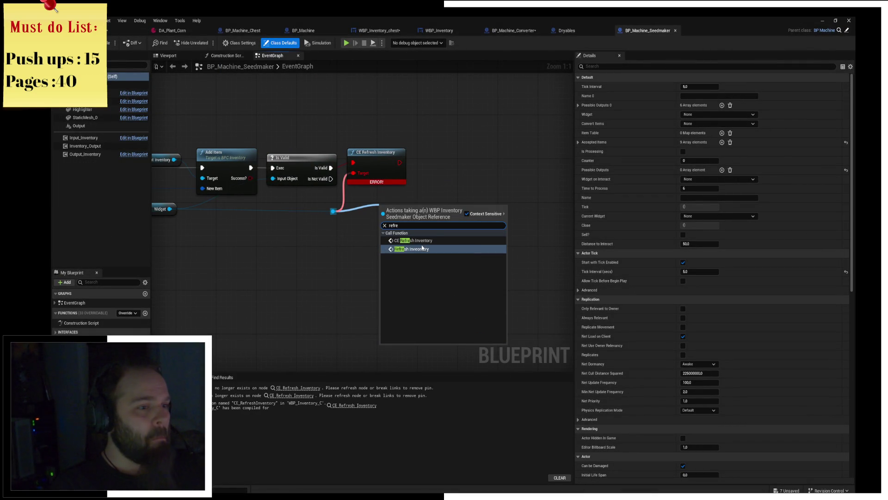
click(419, 248)
click(375, 152)
key(Delete)
mouse_move(404, 208)
mouse_down()
mouse_move(374, 159)
mouse_move(345, 169)
mouse_move(353, 173)
mouse_move(376, 152)
mouse_up()
Save and compile BP_Machine_Seedmaker, then launch the play preview
key(ctrl+s)
click(109, 43)
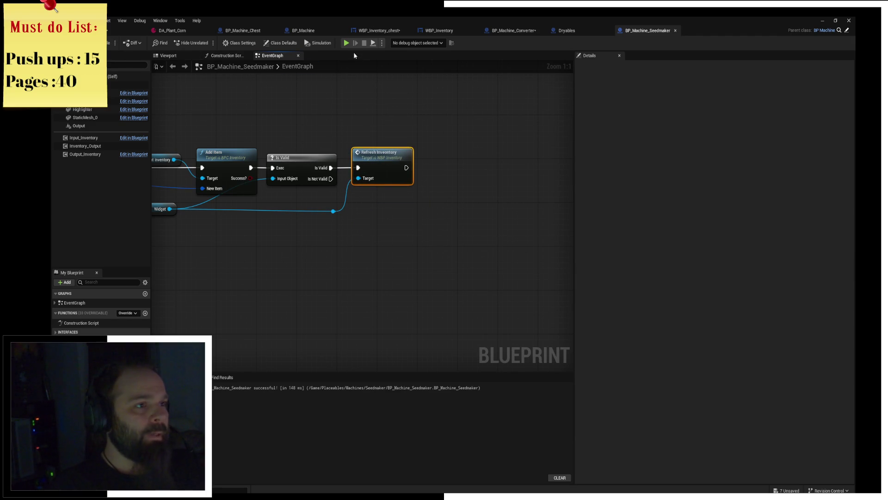
click(346, 43)
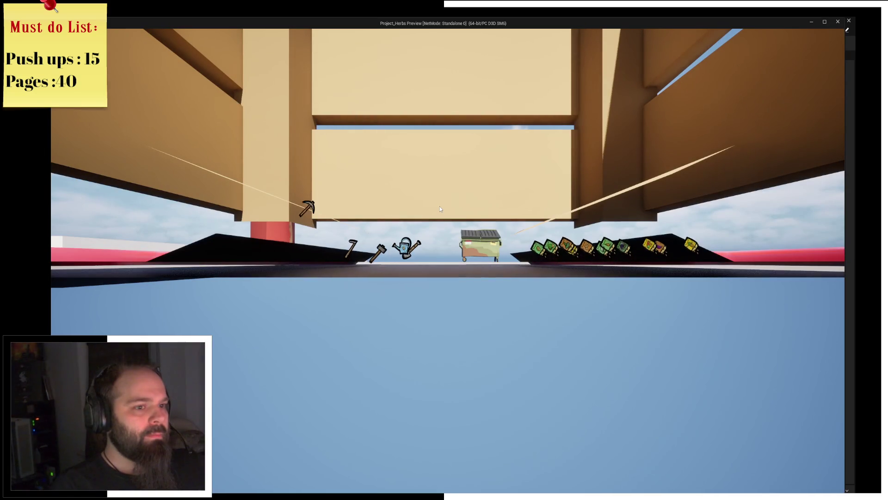
Close the preview and move BP_Machine_Chest to location 400, 600 in the level
key(Escape)
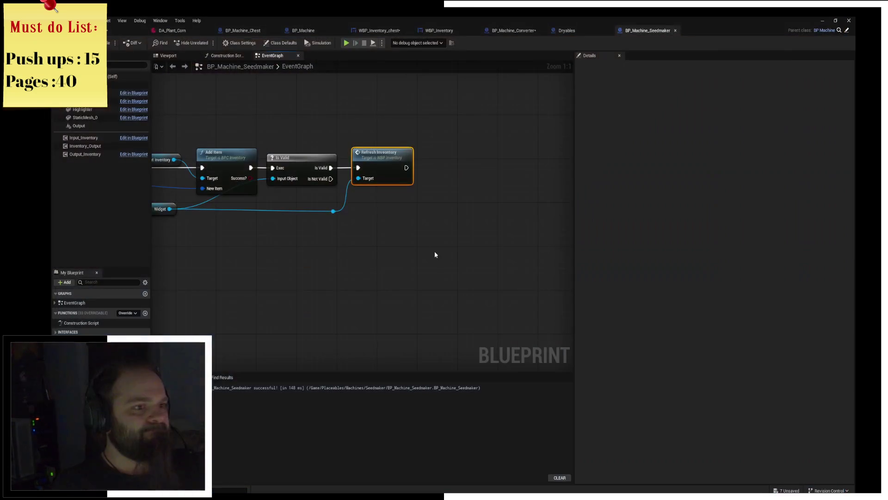
click(129, 30)
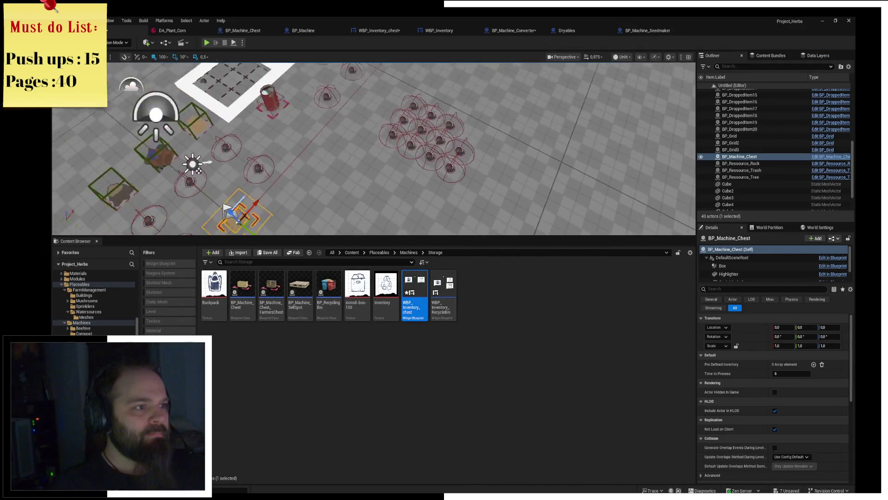
drag(353, 152, 391, 106)
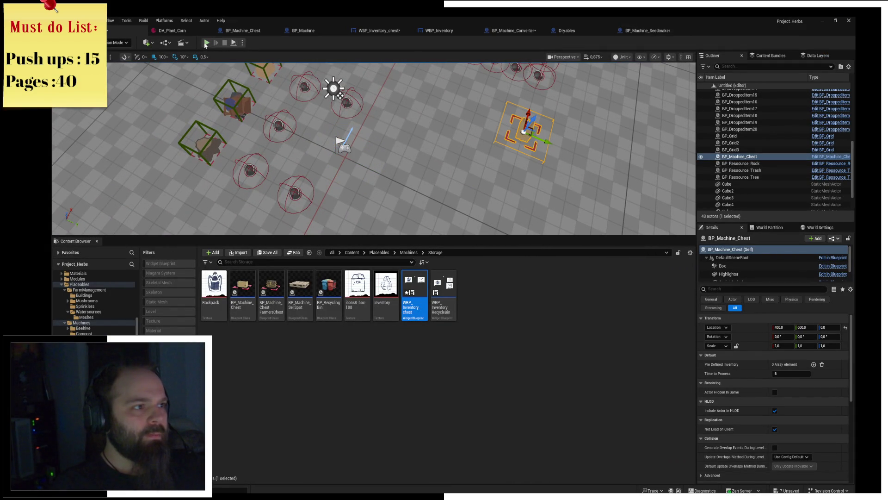
Playtest: pick up the tools, open the chest and backpack, and transfer the pickaxe
click(206, 42)
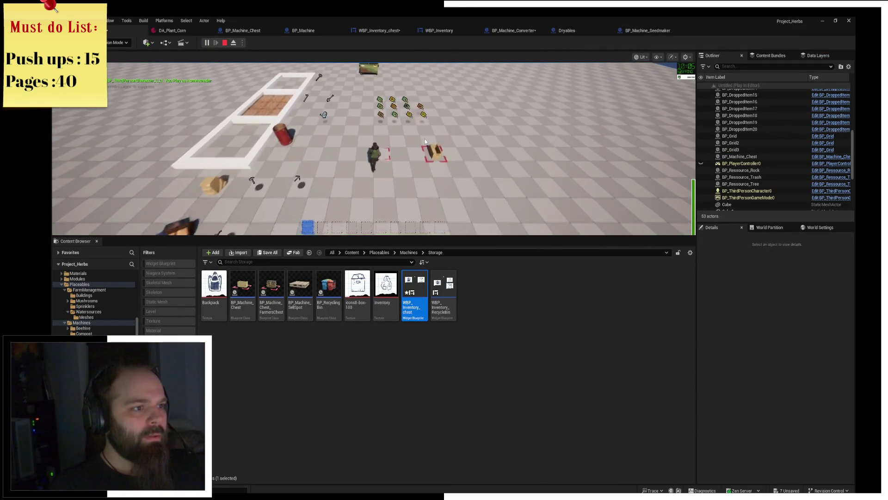
key(a)
key(s)
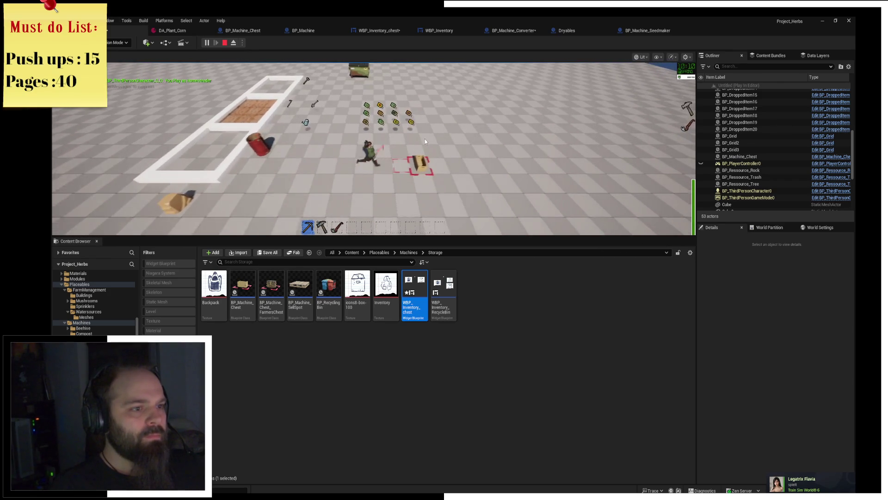
key(d)
key(e)
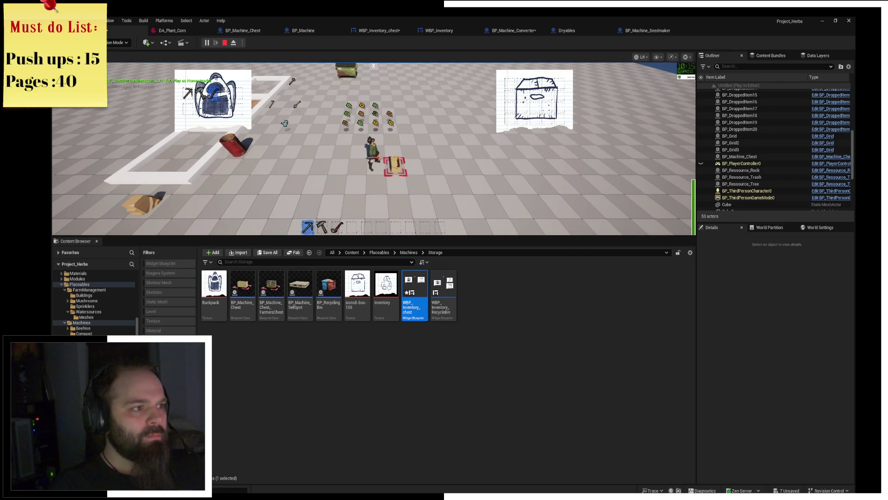
key(1)
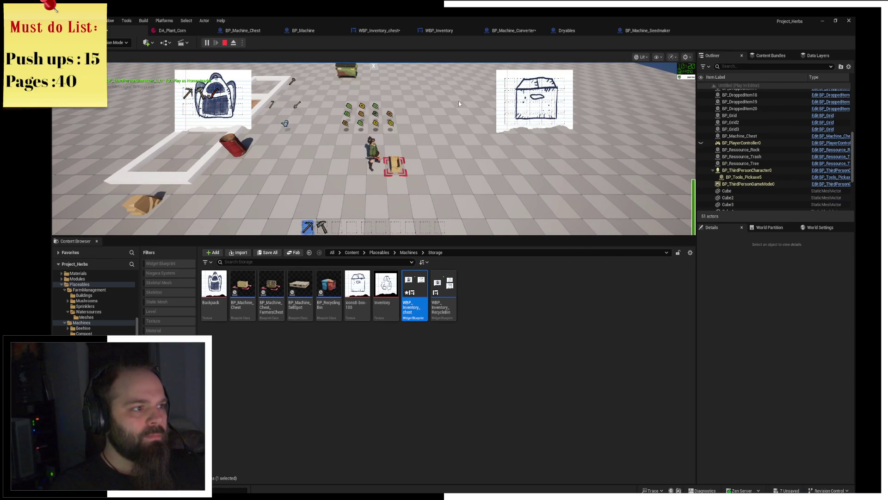
click(215, 96)
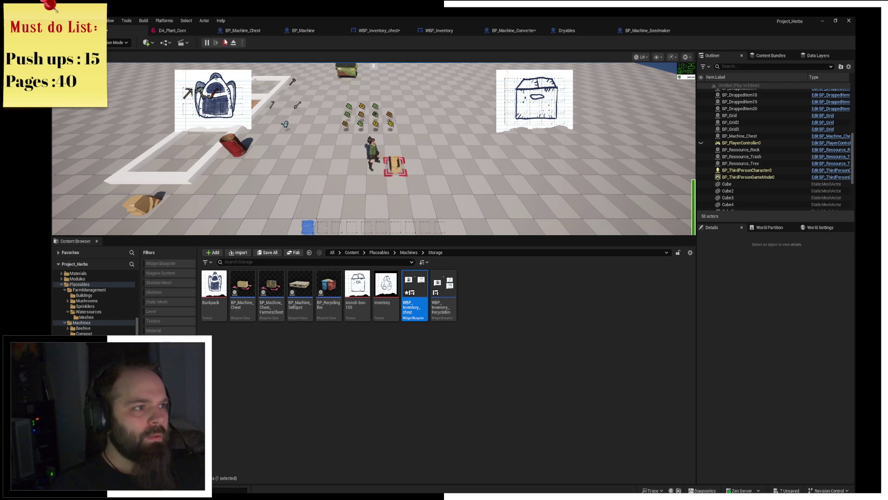
Stop the play session and open the WBP_Inventory_chest widget blueprint
click(225, 43)
scroll(364, 91, down, 5)
double_click(421, 307)
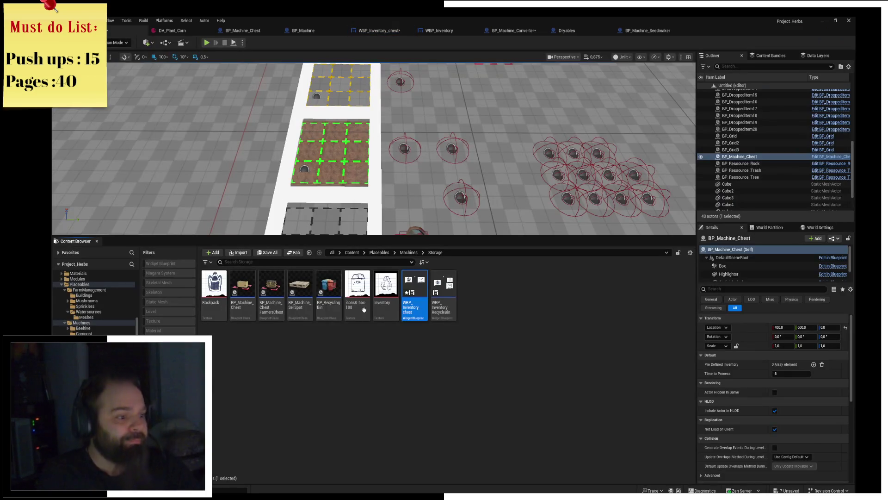
Browse the Machines and Icons folders, then search 'item' from the Content root
click(409, 253)
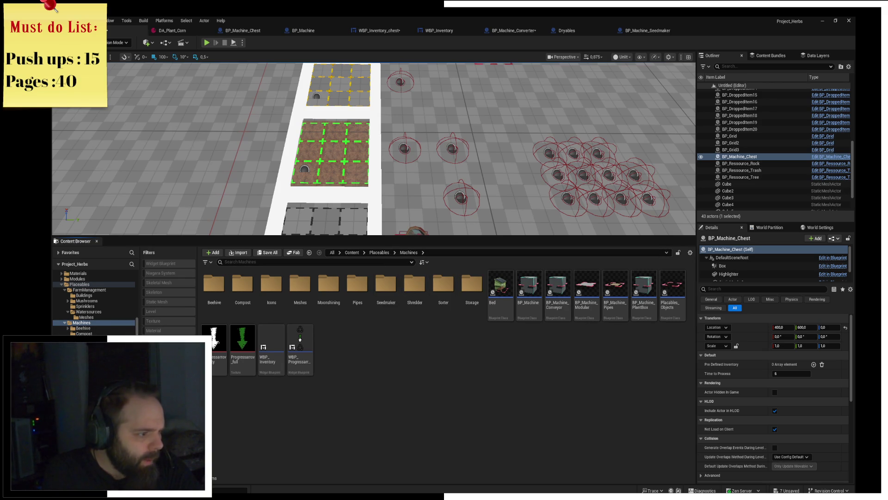
double_click(272, 283)
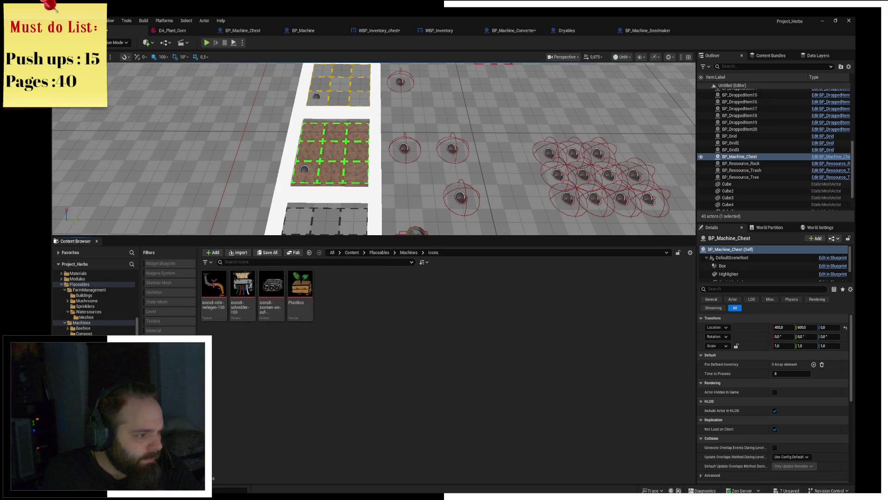
click(81, 322)
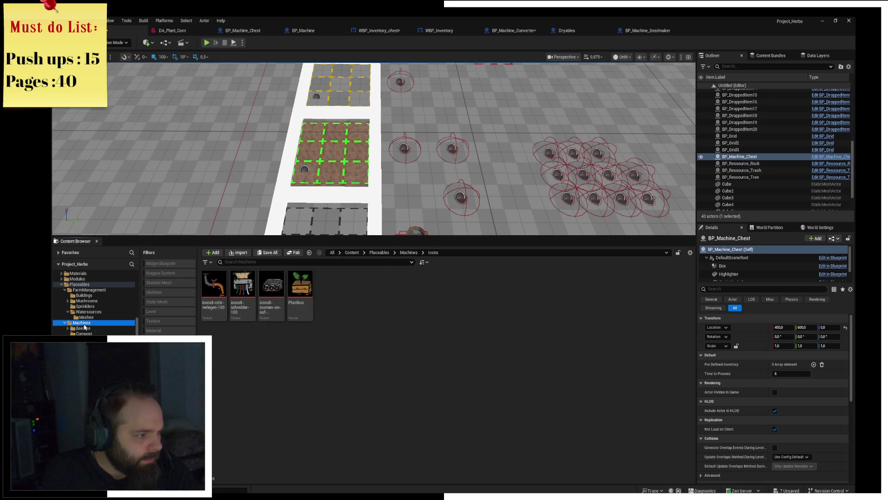
click(336, 262)
text(W)
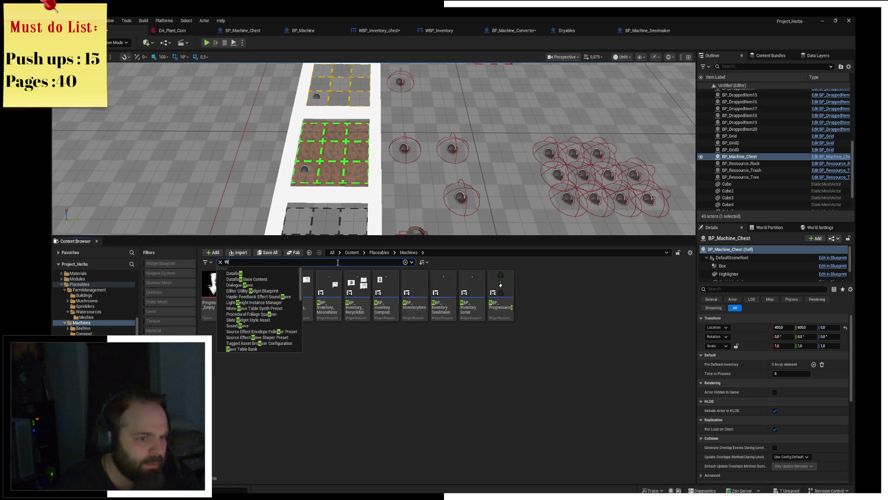
click(480, 360)
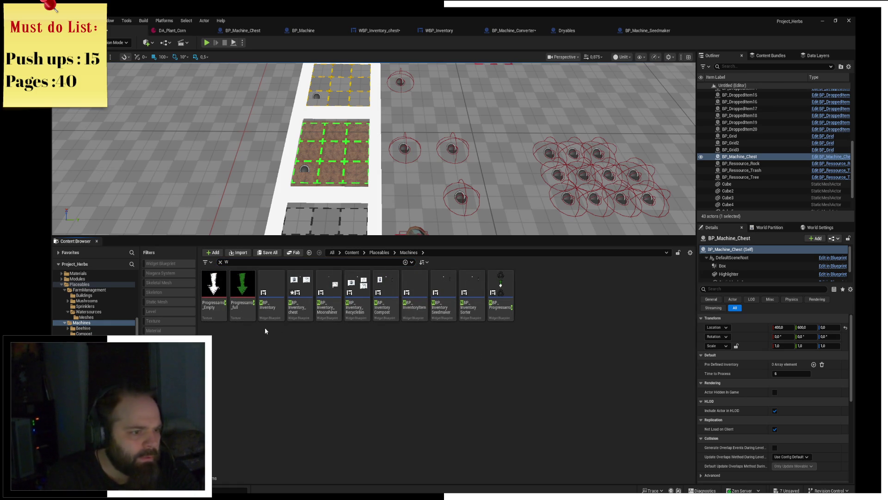
click(352, 252)
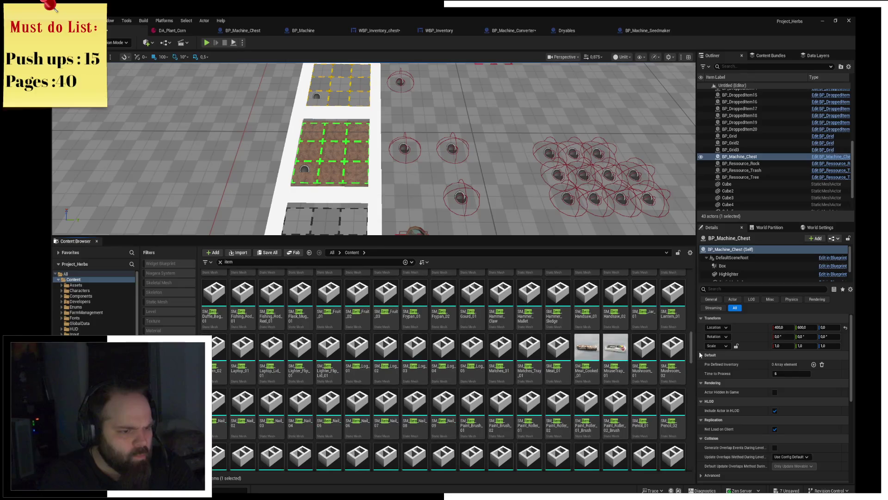
Clear the 'item' search, browse Items > Tools, and return to the Content root
scroll(692, 363, down, 2)
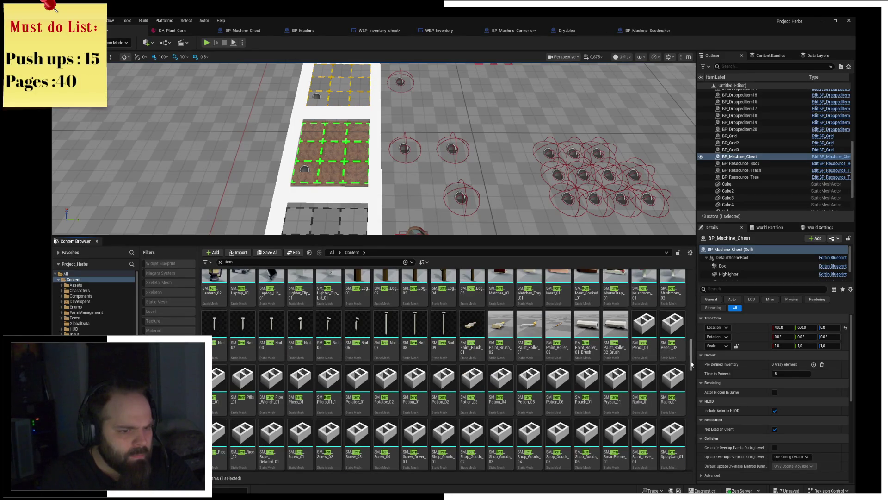
scroll(692, 363, down, 1)
drag(692, 365, 694, 389)
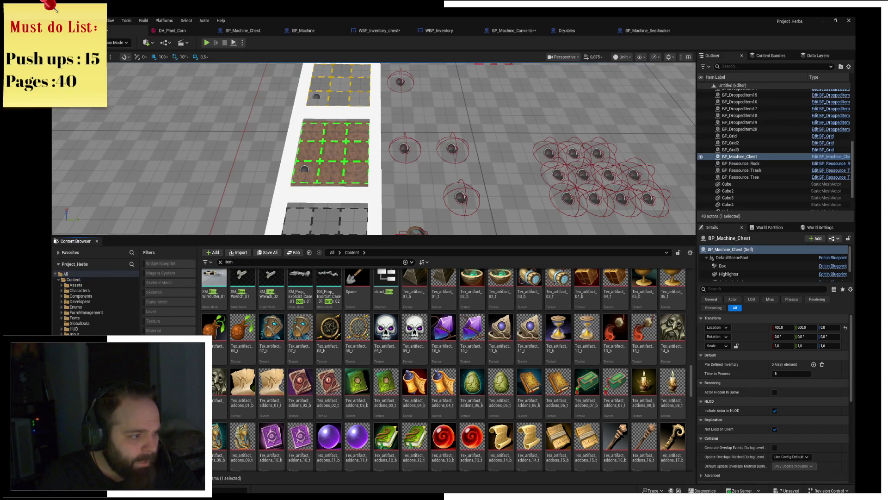
scroll(690, 413, down, 10)
scroll(690, 413, up, 5)
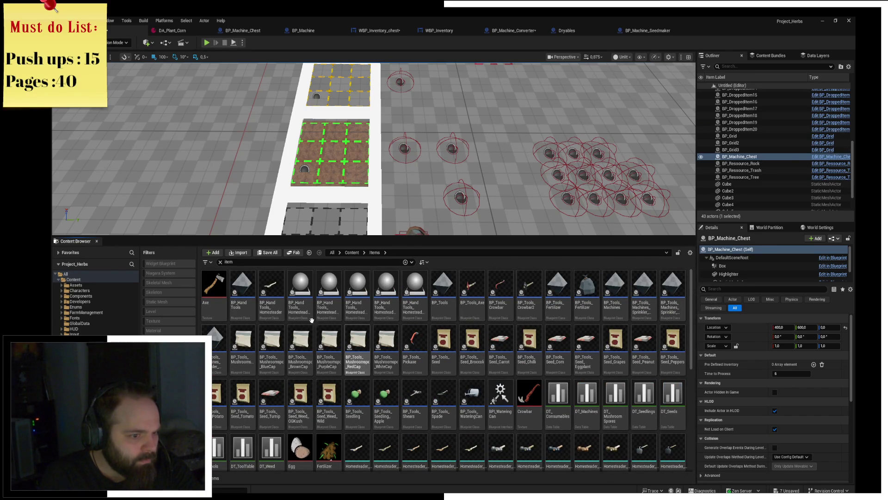
click(220, 262)
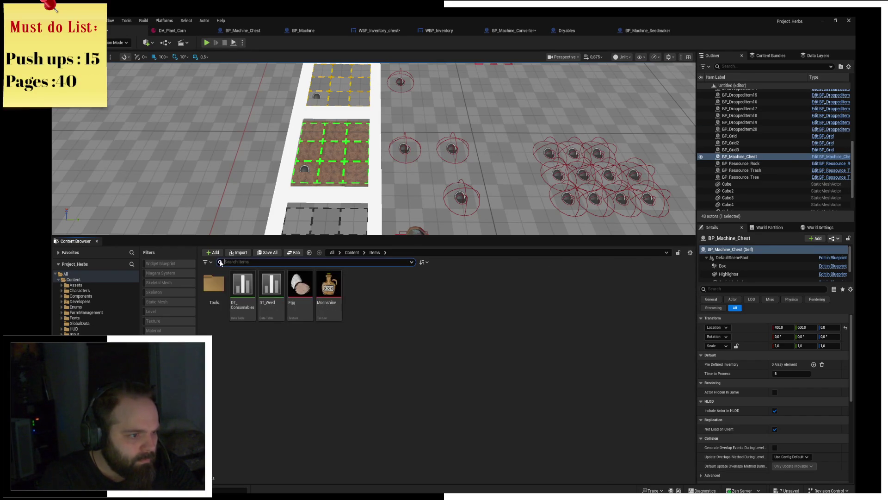
double_click(214, 284)
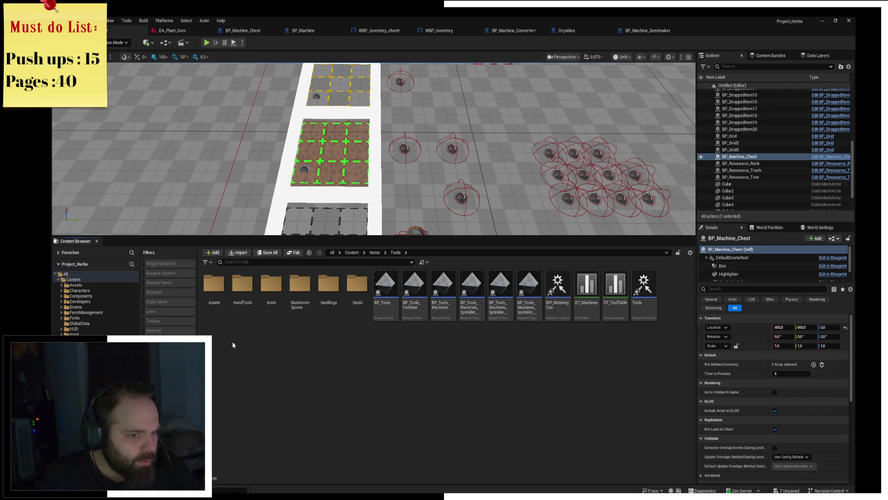
click(90, 274)
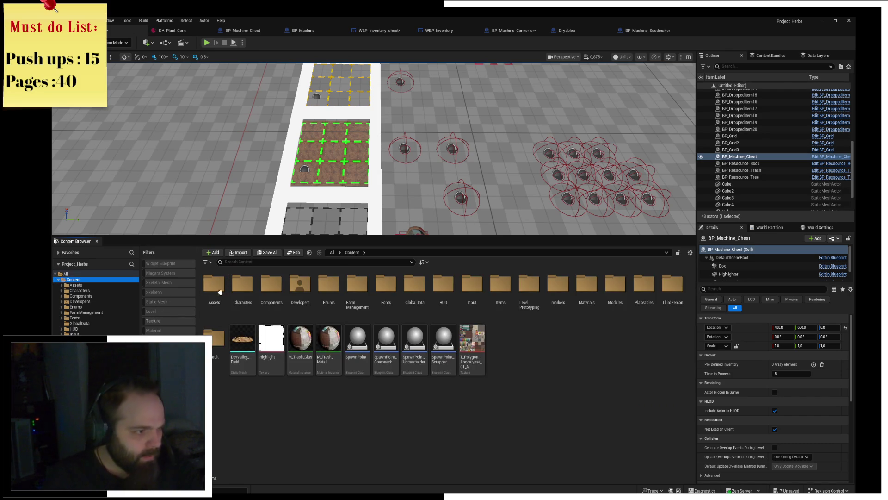
Filter the Content Browser to Widget Blueprints and open ItemSlot
click(206, 263)
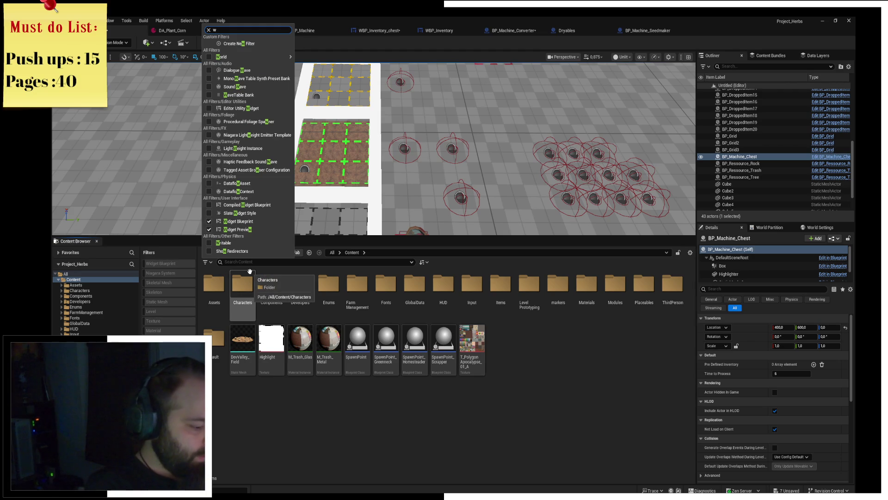
text(idget)
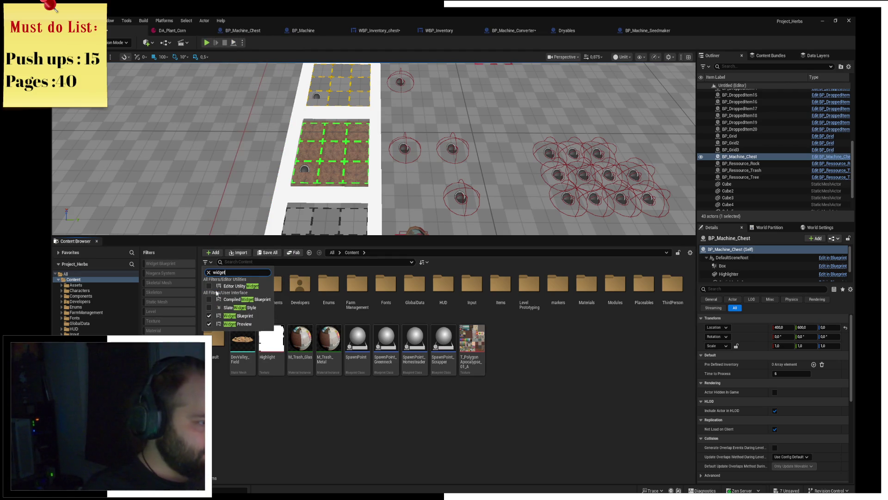
key(Escape)
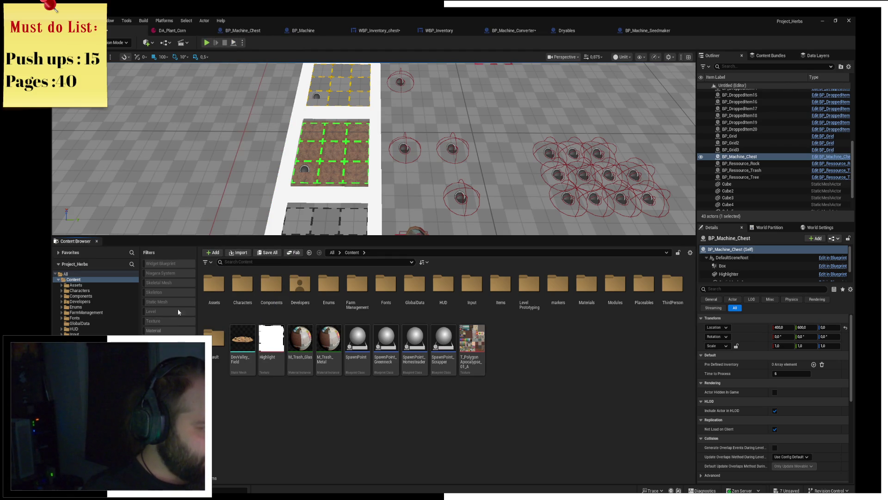
click(175, 265)
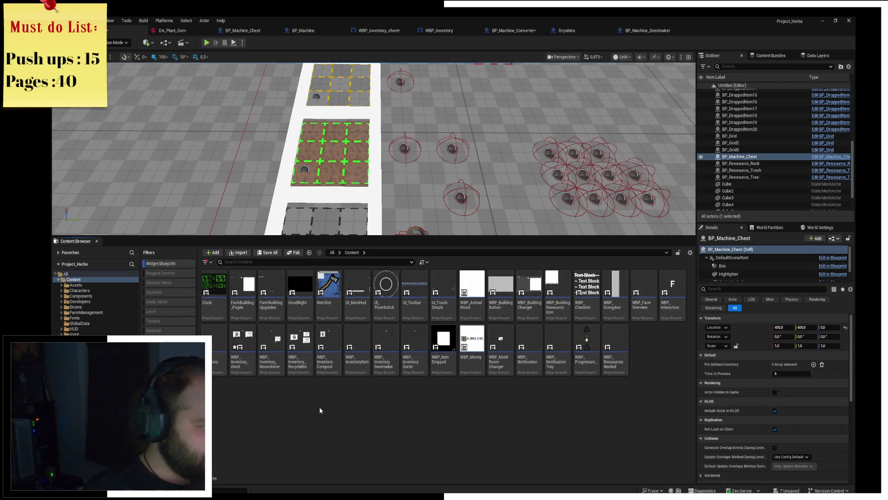
click(332, 295)
double_click(332, 295)
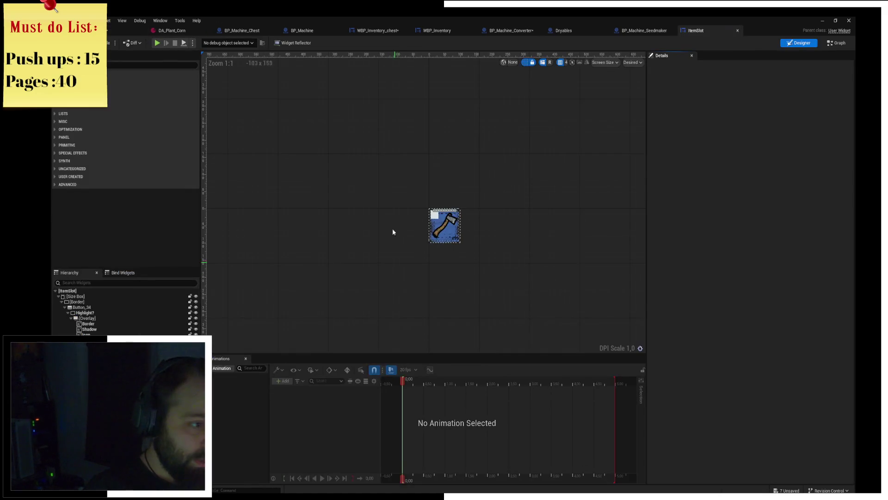
Put a breakpoint on ItemSlot's On Clicked (Button_34) event in the EventGraph
click(448, 233)
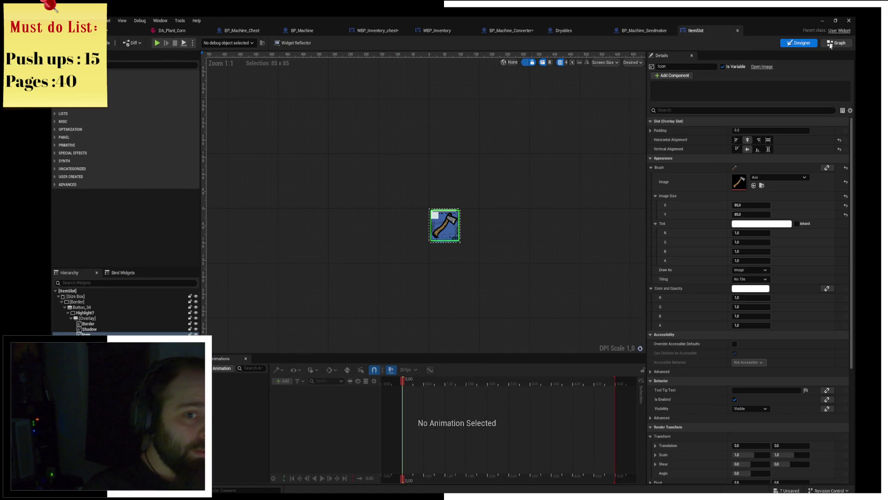
key(ctrl+shift+g)
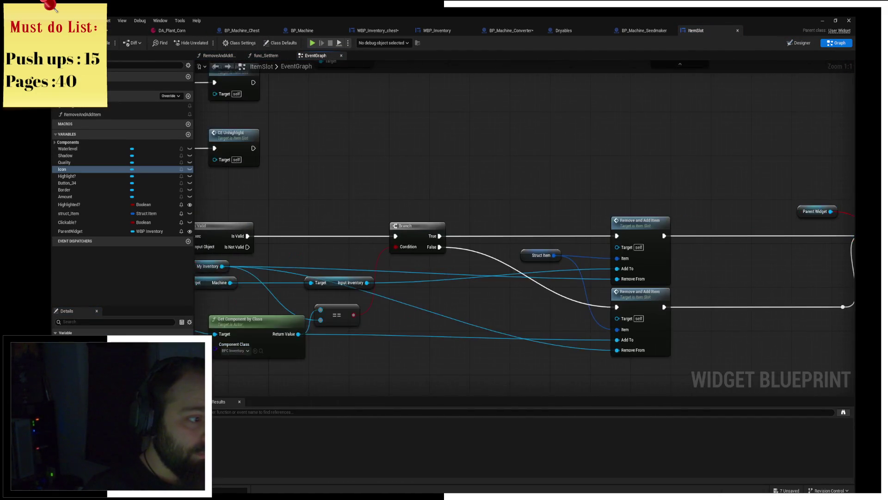
click(259, 236)
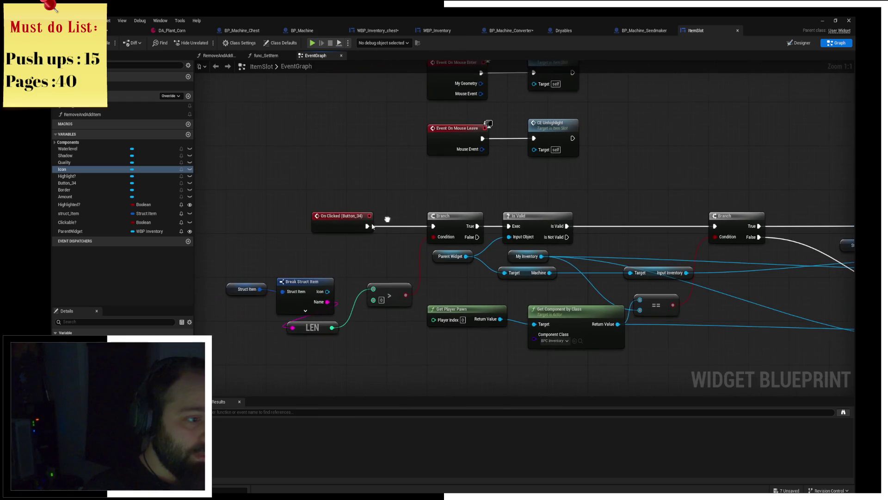
key(F9)
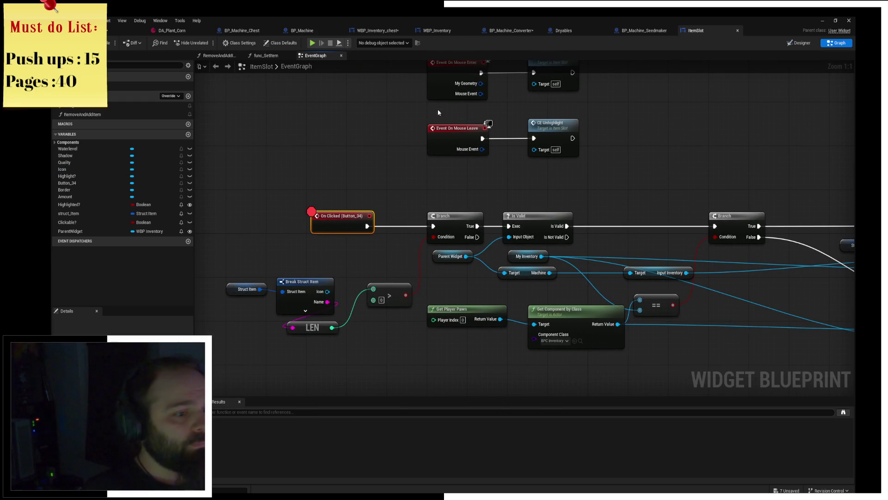
Play, walk to the chest, open the inventories and click a slot to hit the breakpoint
click(312, 43)
key(w)
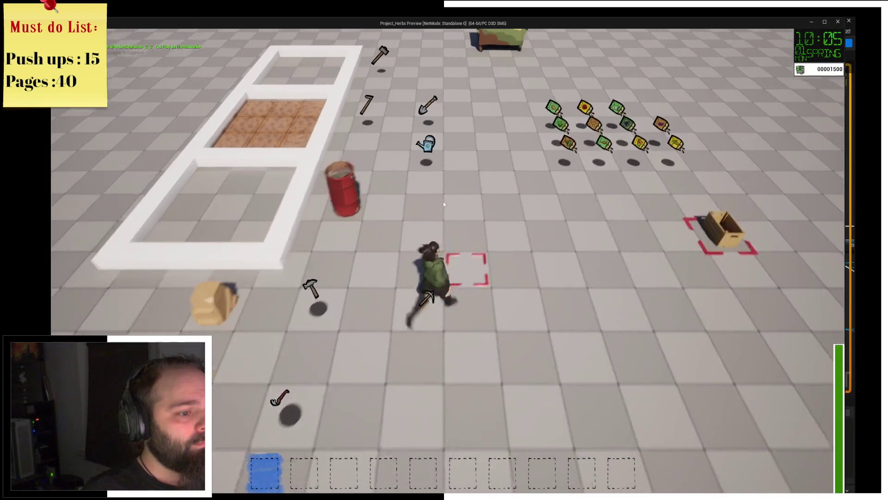
key(d)
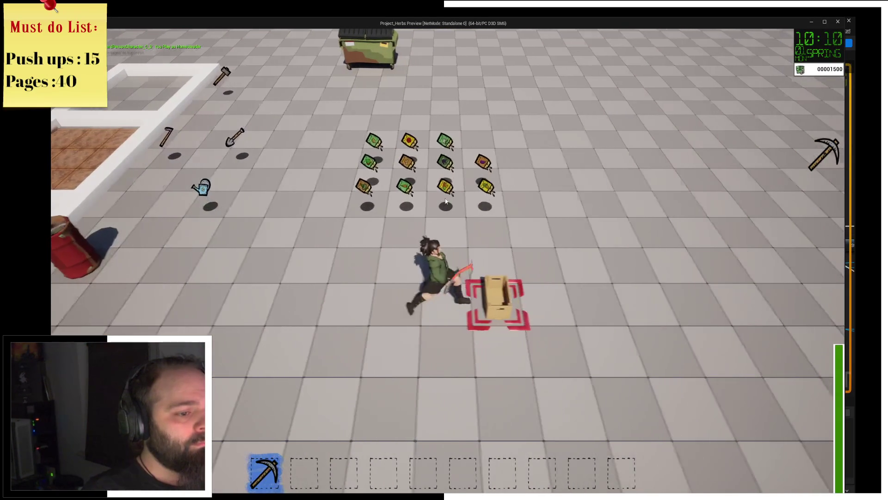
key(e)
click(276, 154)
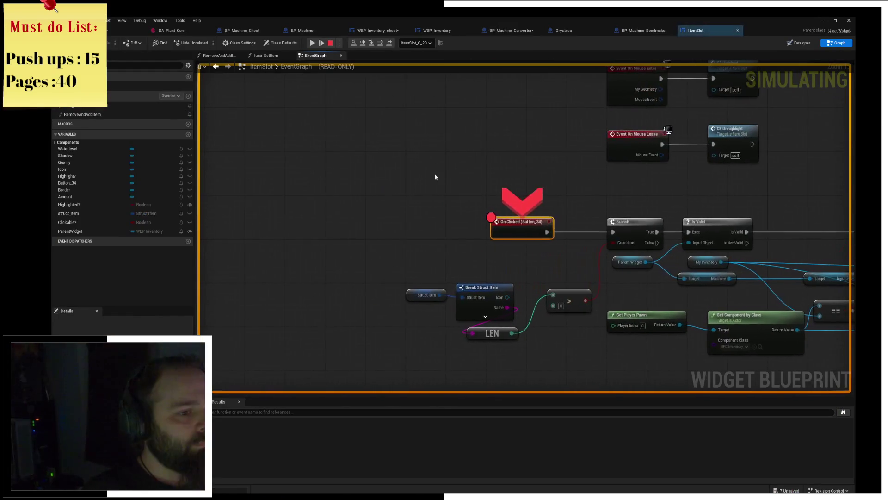
Step through Is Valid, Branch, Remove and Add Item to the Cast To BP_ThirdPersonCharacter
click(381, 43)
click(380, 43)
mouse_move(315, 257)
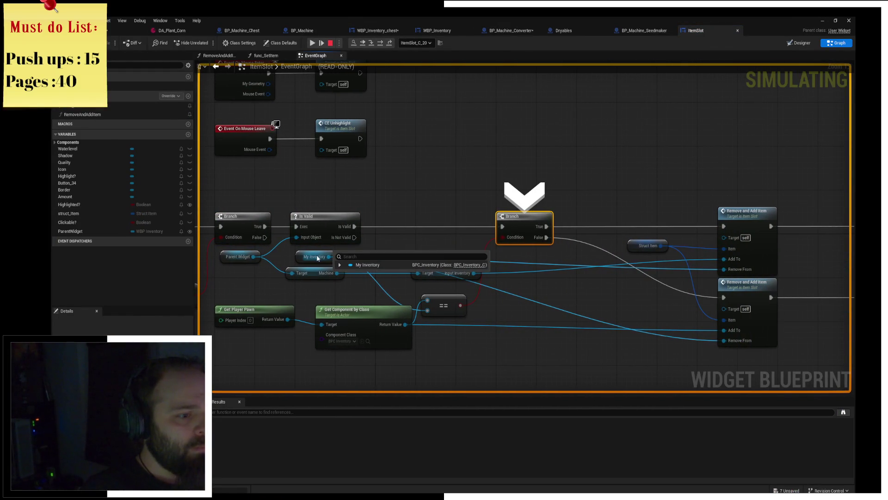
mouse_move(241, 259)
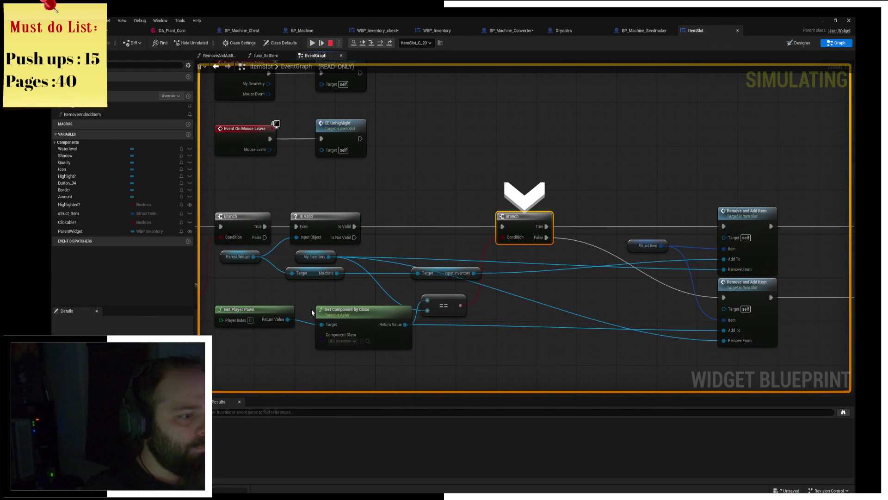
drag(505, 167, 425, 139)
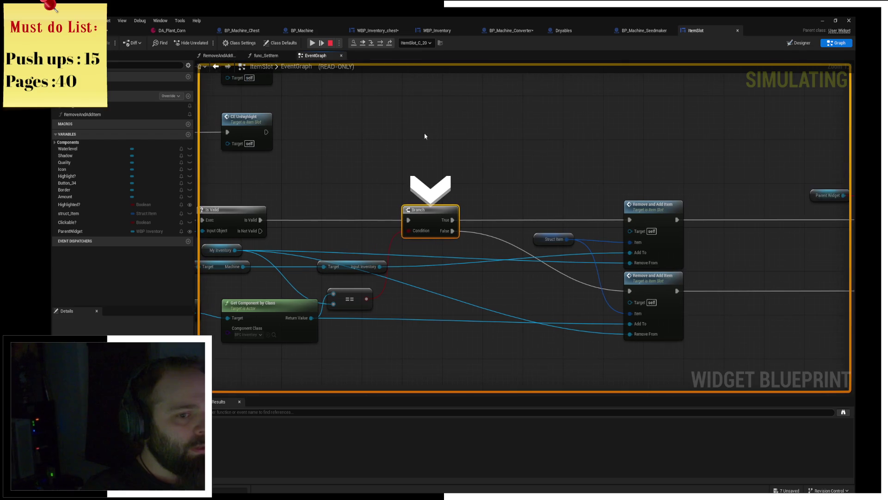
click(379, 43)
click(379, 43)
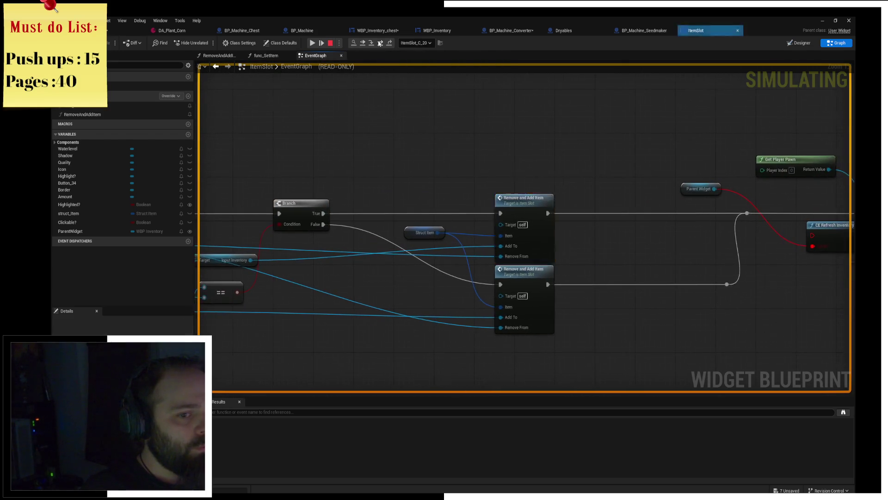
click(379, 43)
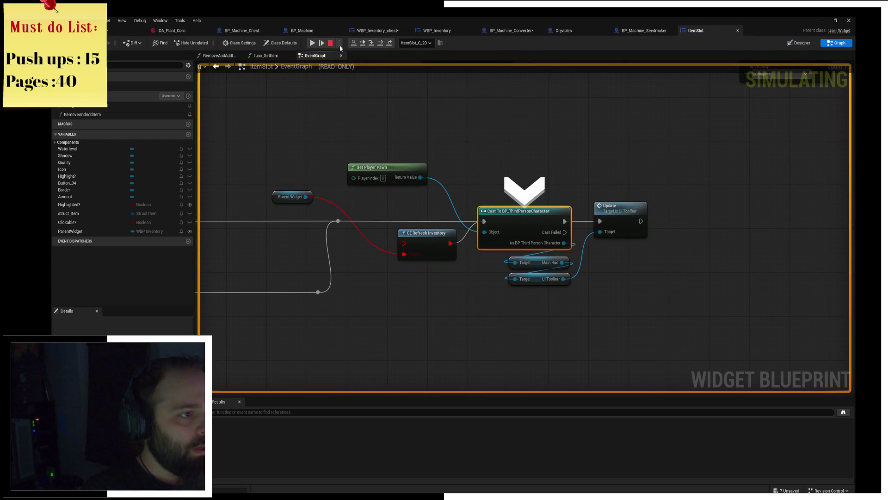
Stop debugging, wire Parent Widget's Refresh Inventory between the reroute and the cast, and replay
click(330, 43)
drag(305, 197, 338, 199)
text(refre)
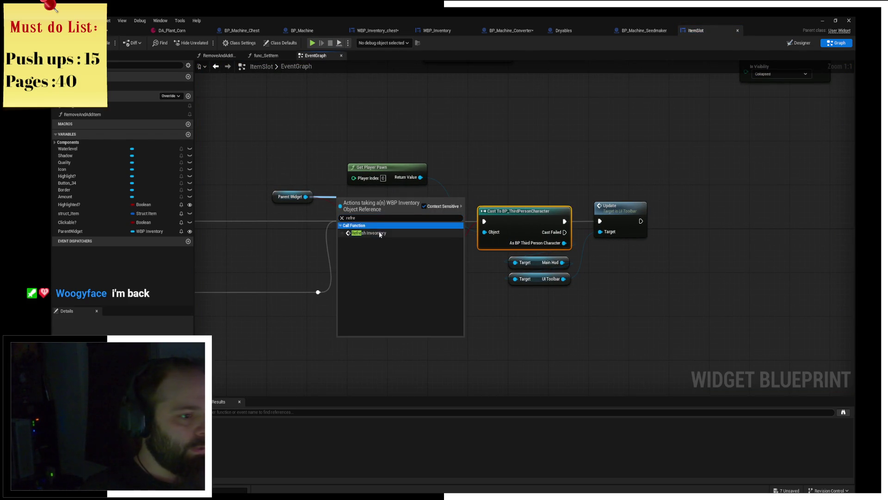
click(379, 232)
drag(365, 210, 397, 220)
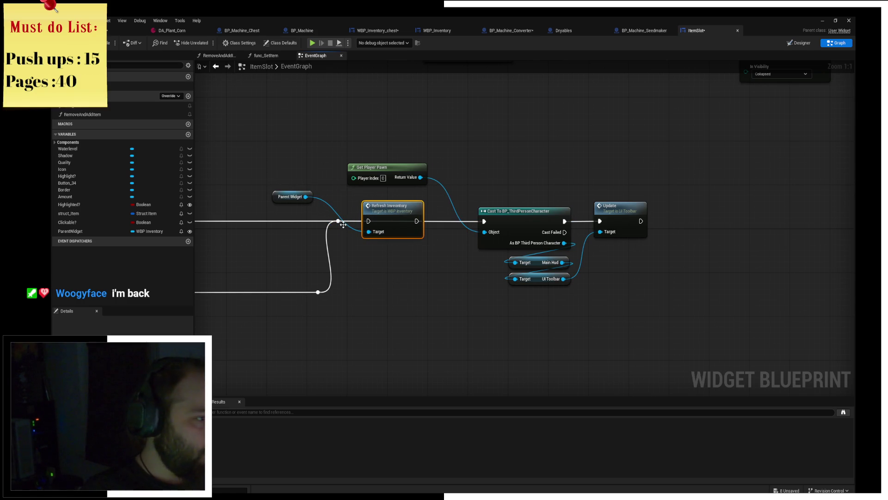
drag(338, 221, 369, 221)
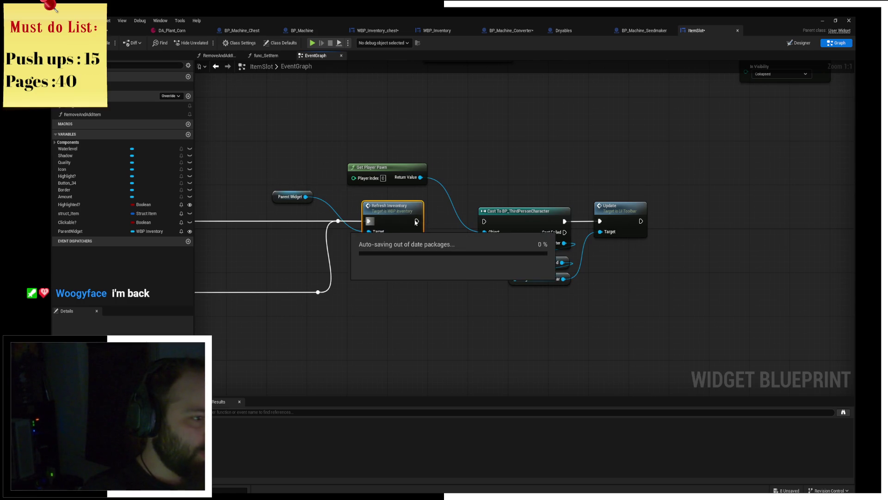
drag(423, 224, 428, 224)
drag(421, 221, 484, 221)
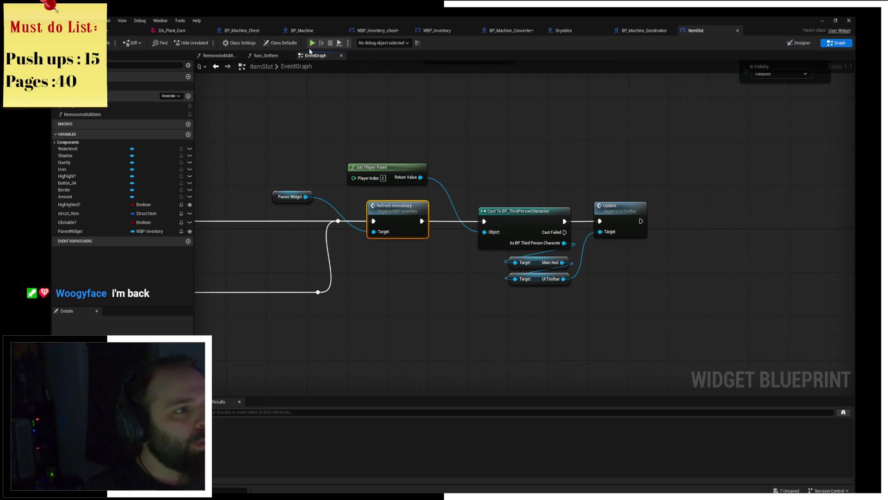
click(314, 43)
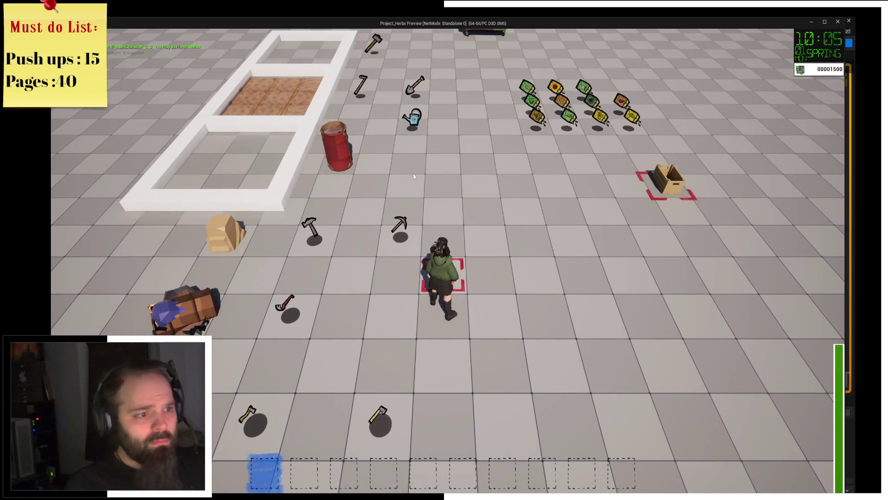
Open the chest inventories, click the pickaxe and resume past the breakpoint
key(d)
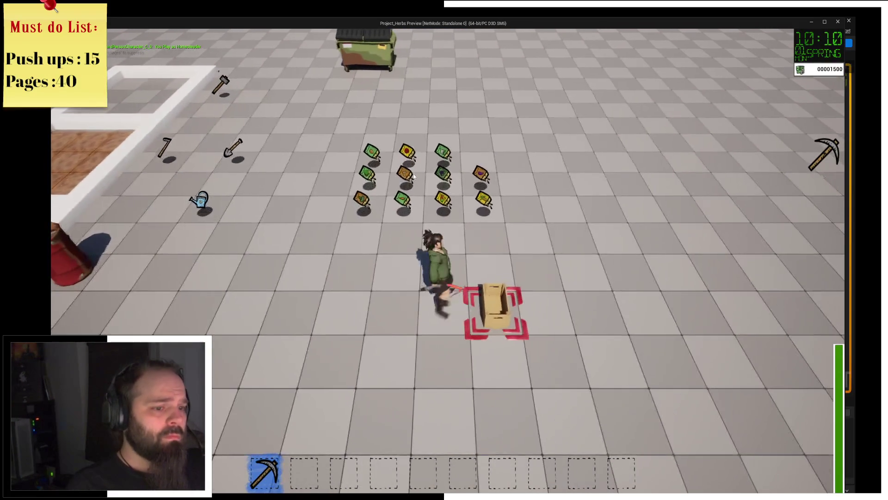
key(e)
click(371, 172)
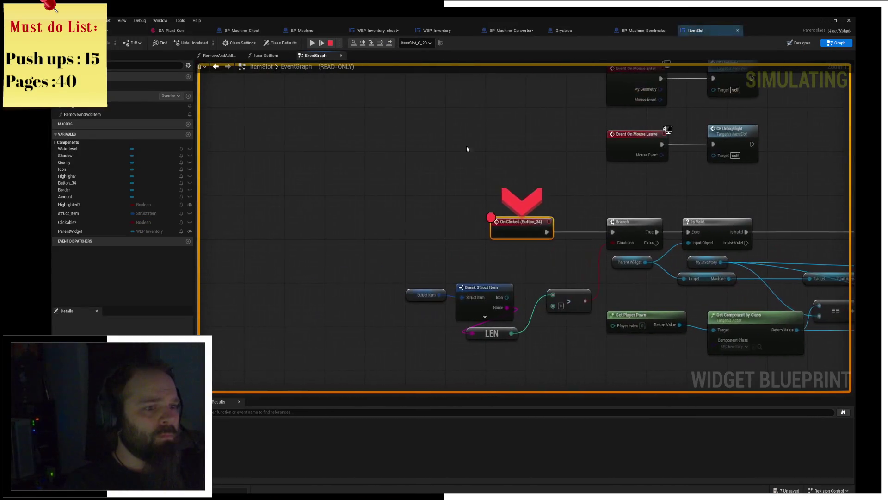
click(313, 43)
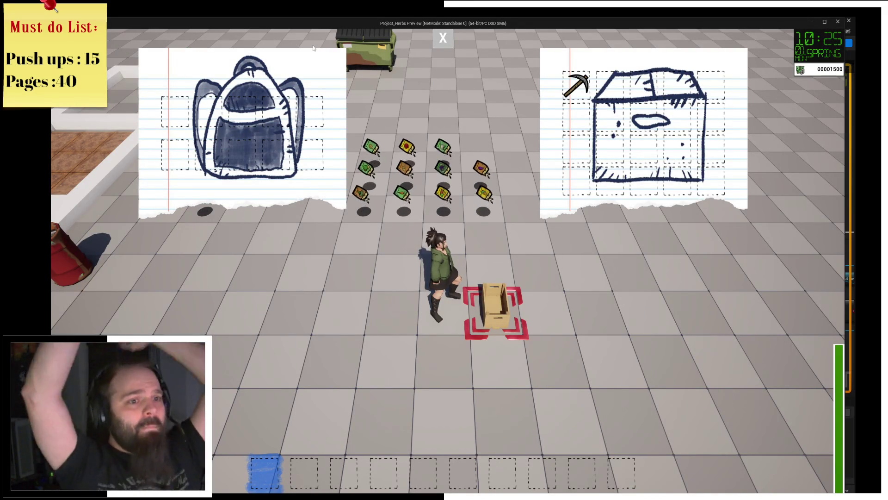
Remove the On Clicked breakpoint, then move the pickaxe into the chest and back to the backpack
click(576, 85)
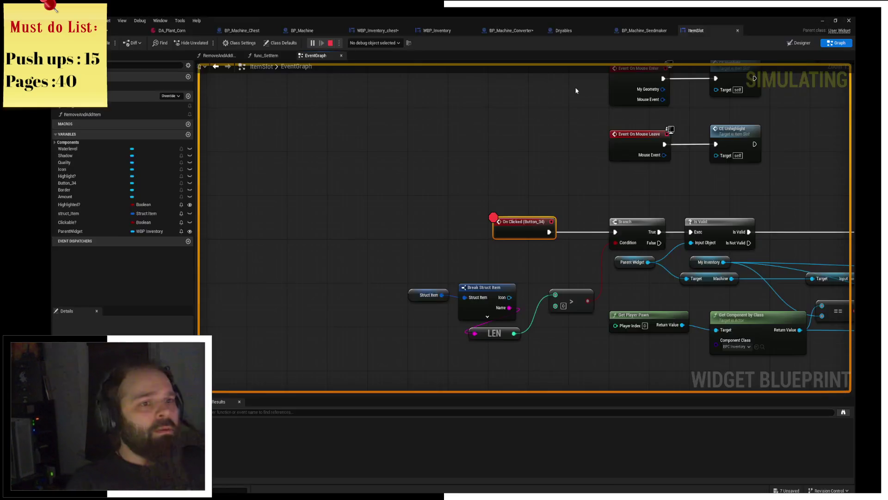
key(F9)
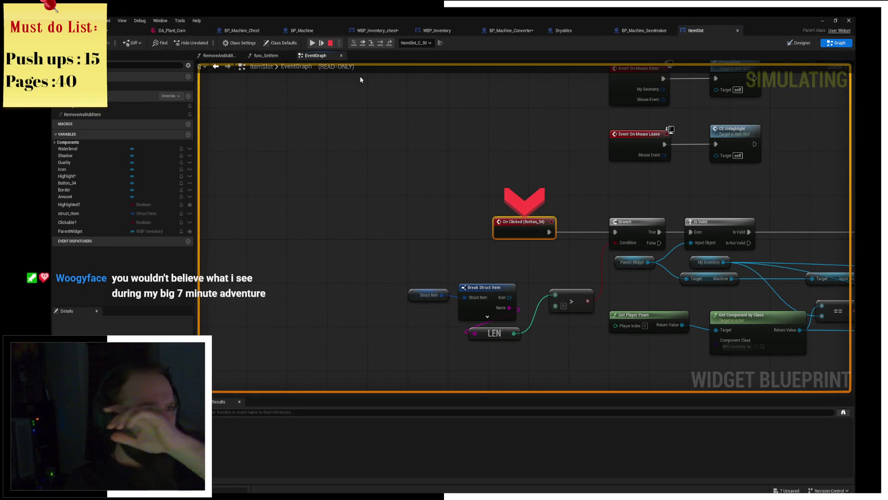
click(313, 47)
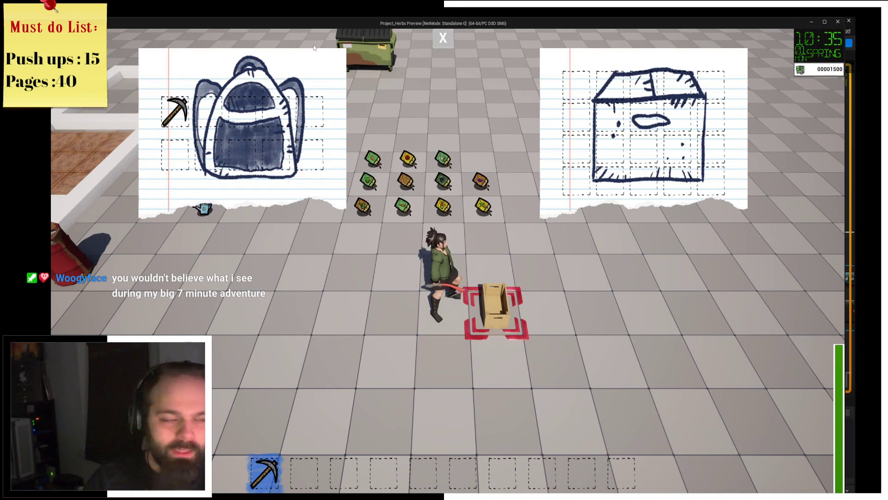
click(174, 111)
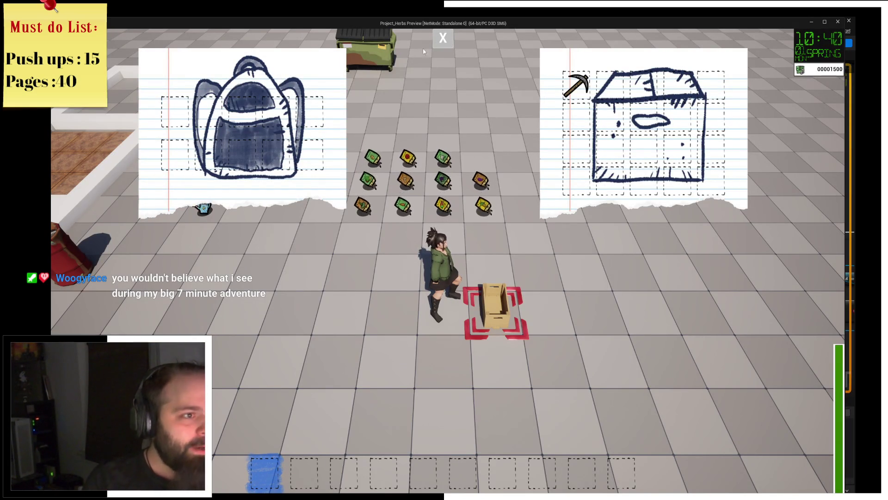
click(572, 83)
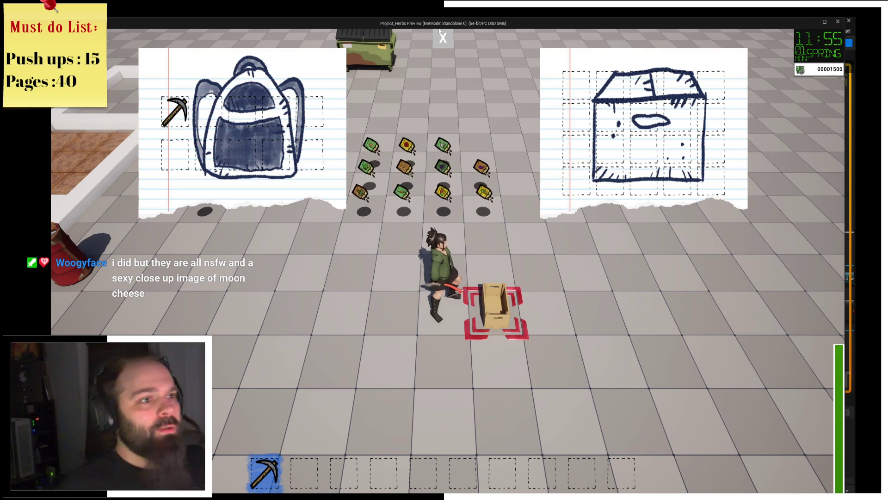
Close the inventories and walk over every tool and seed packet to fill the hotbar
click(442, 39)
click(444, 323)
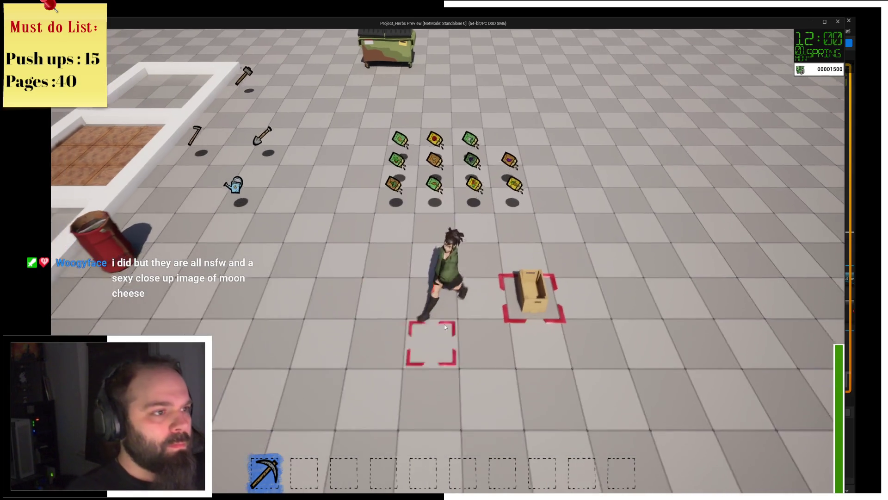
key(a)
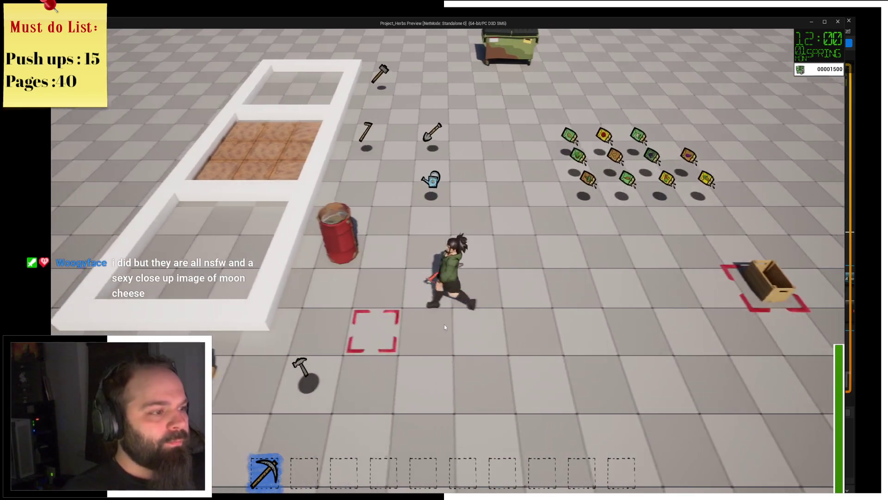
key(s)
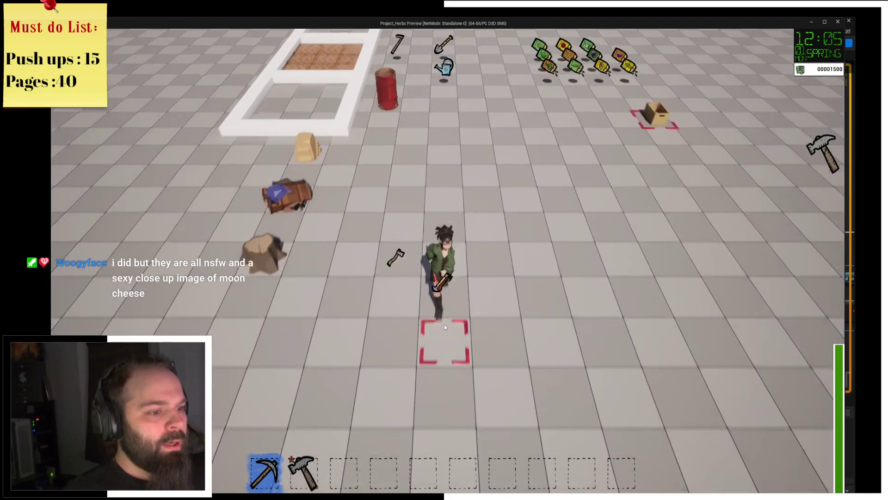
key(w)
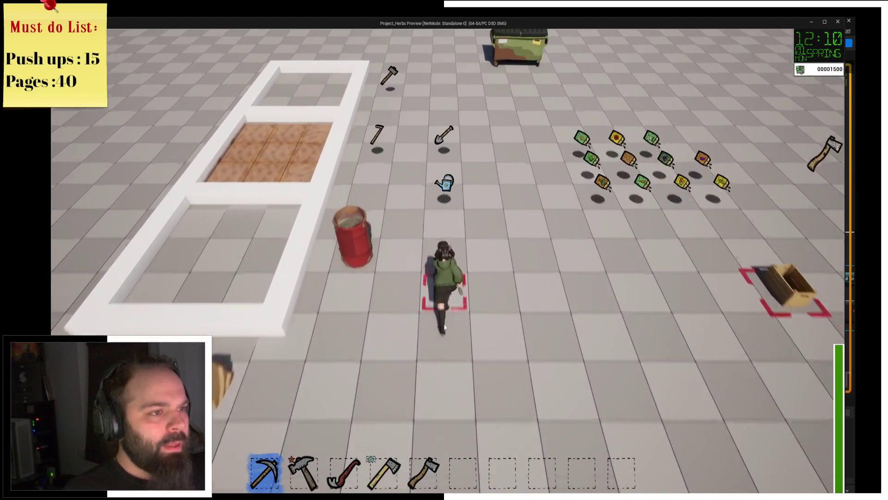
key(w)
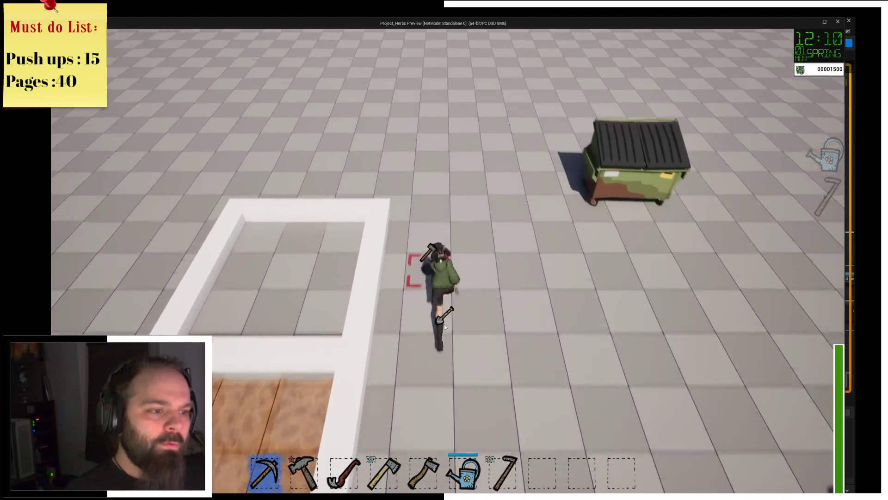
key(d)
key(s)
key(a)
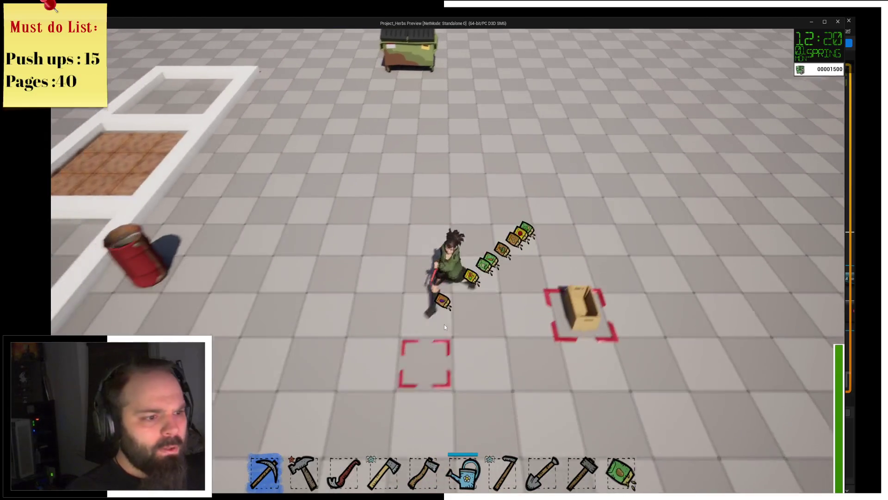
Switch to the editor and back, then maximize the game preview window
mouse_move(376, 23)
mouse_down()
mouse_move(436, 20)
mouse_move(384, 24)
mouse_move(429, 54)
mouse_up()
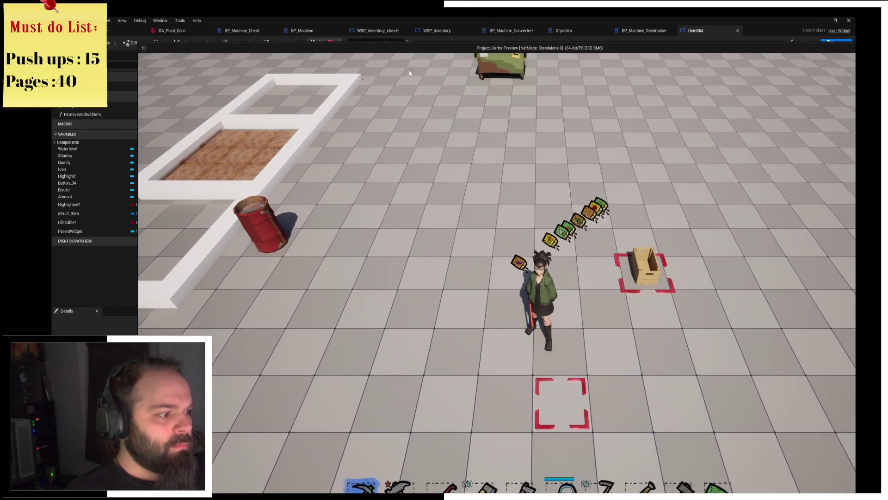
key(alt+Tab)
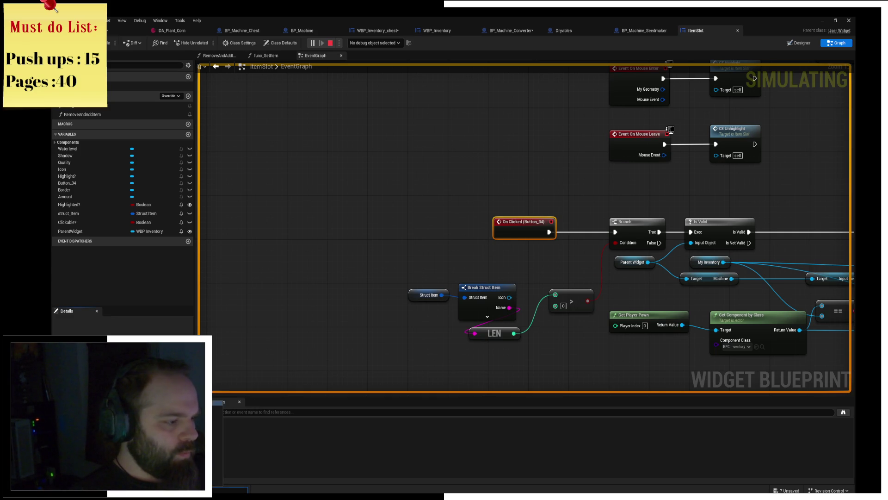
key(alt+Tab)
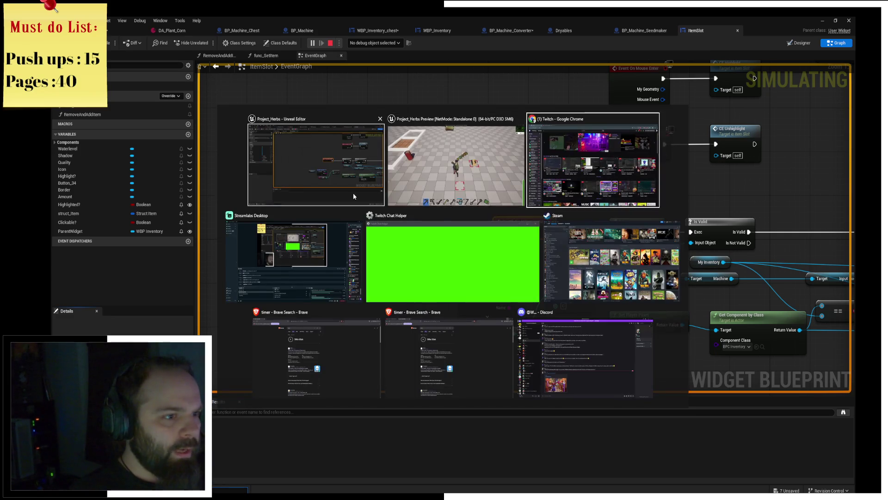
key(alt+Tab)
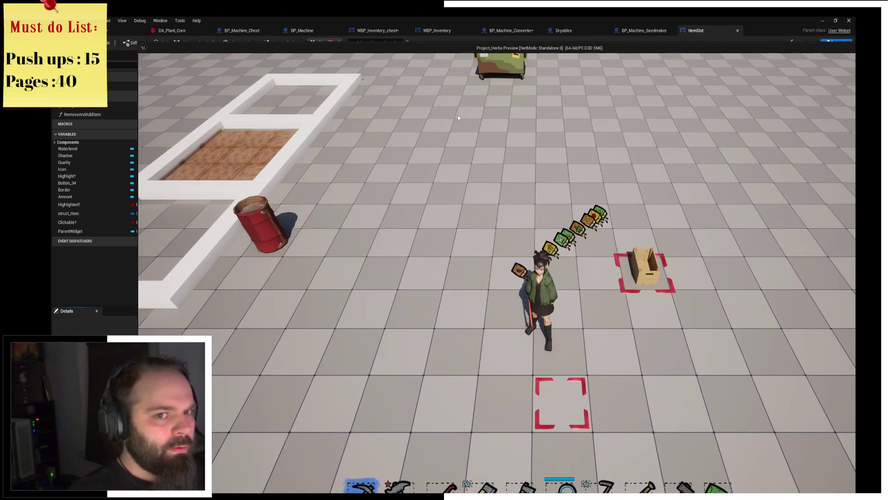
double_click(563, 44)
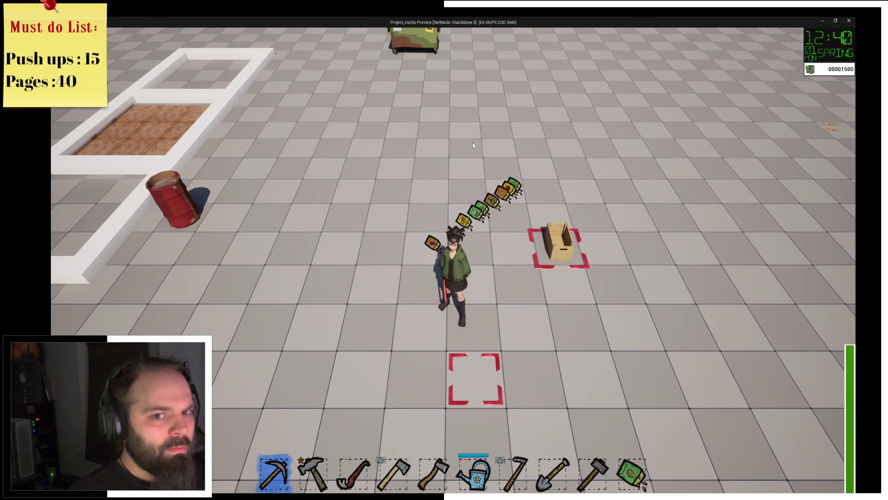
Run to the tree stump, equip the axe from hotbar slot 4 and swing at the stump
key(w)
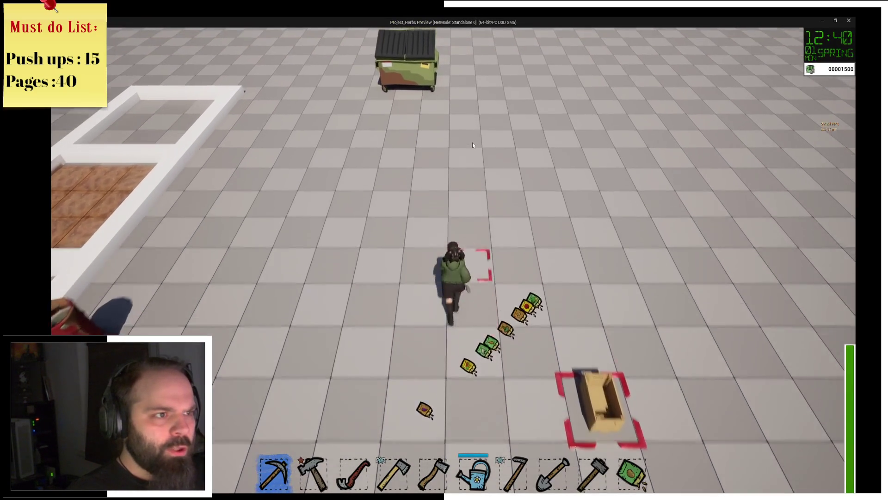
key(a)
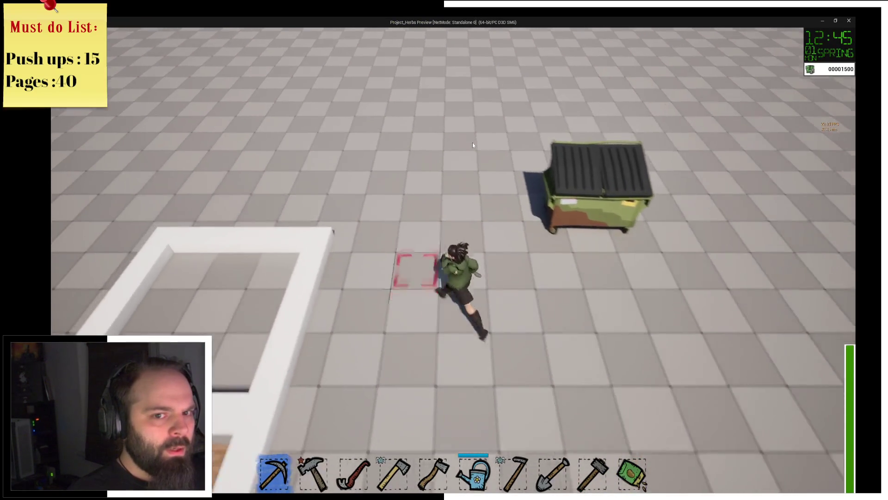
key(d)
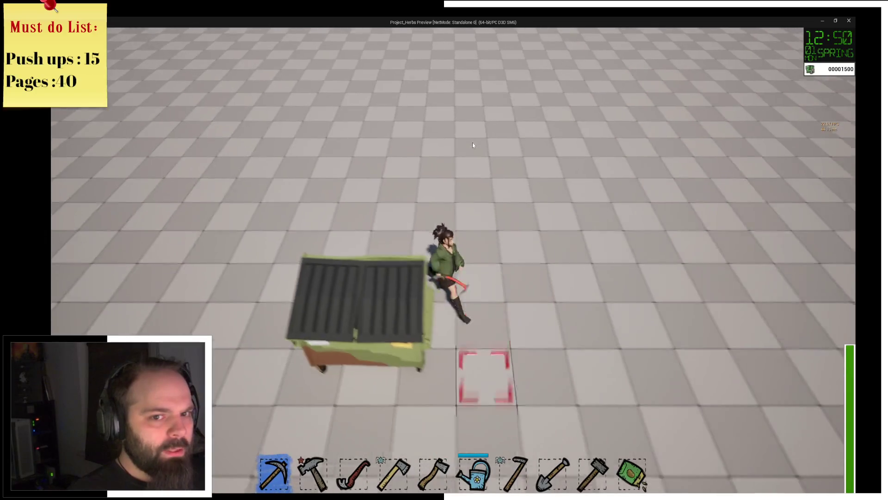
key(s)
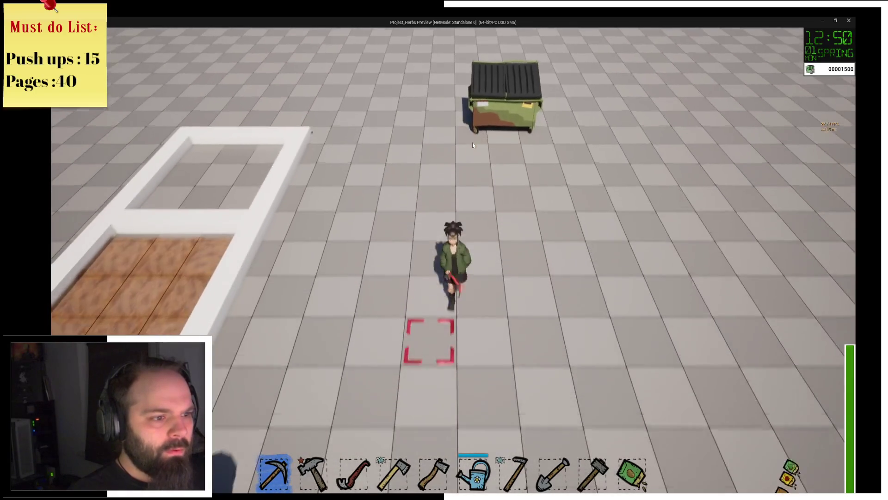
key(a)
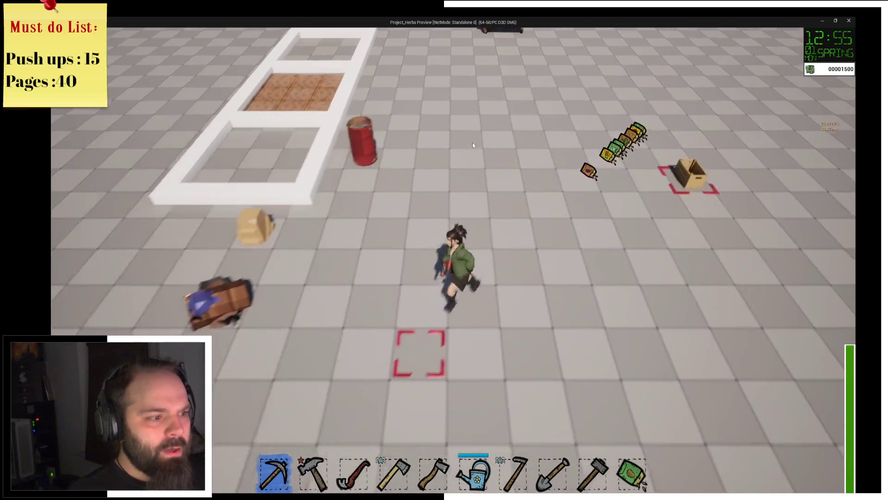
key(a)
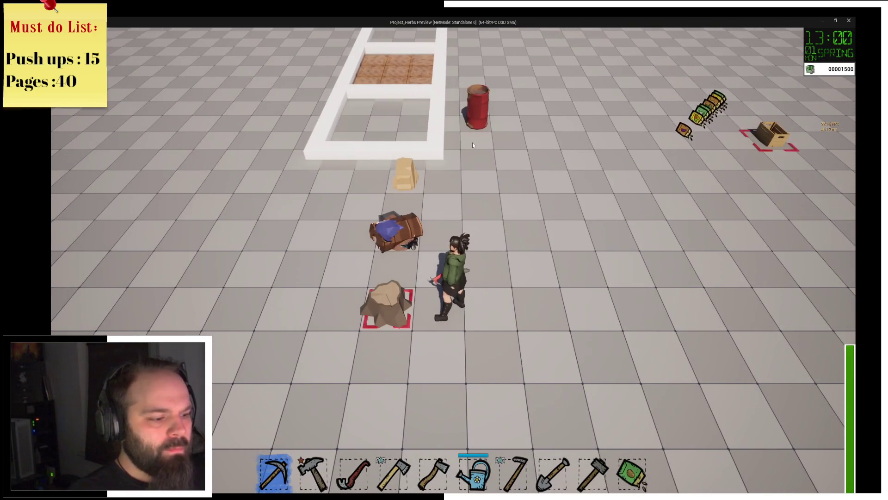
key(3)
key(4)
click(472, 142)
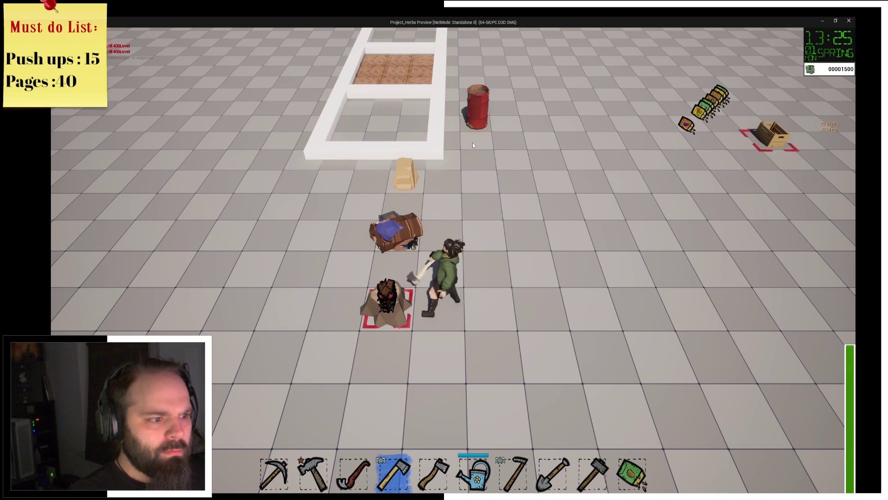
At the chest, move both axes, the red hoe, hammer and watering can into it
key(d)
key(w)
key(e)
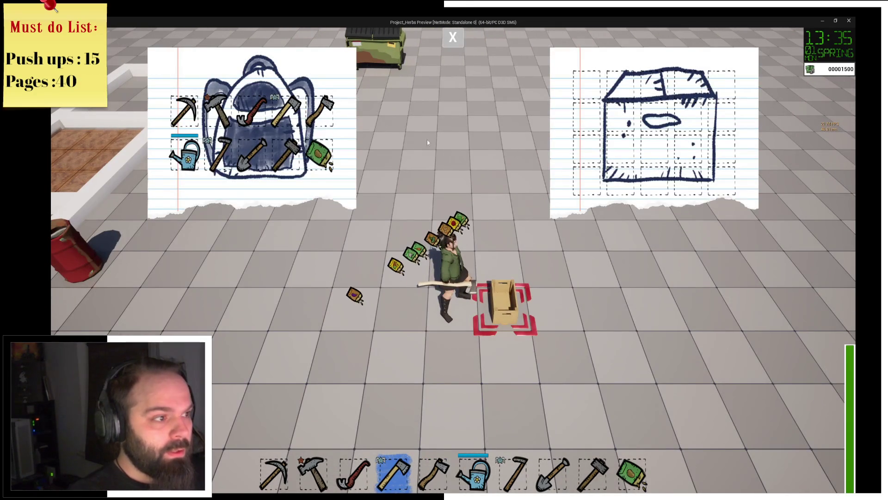
click(319, 110)
click(285, 110)
click(251, 111)
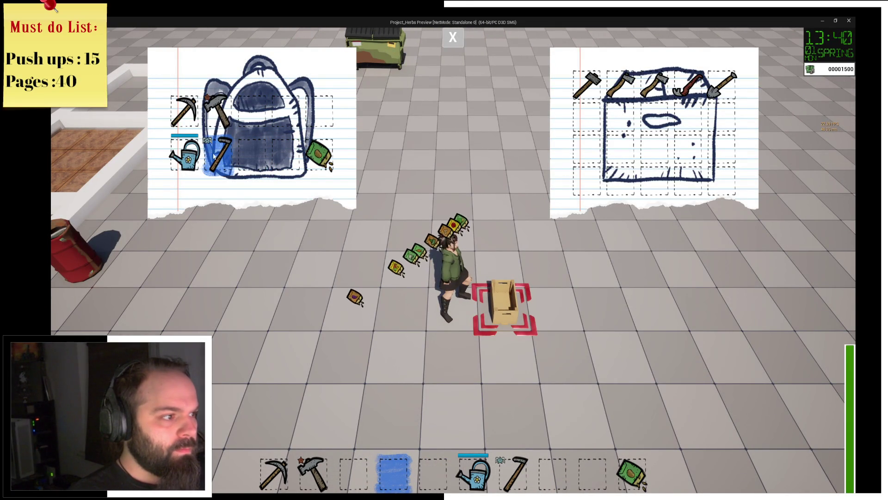
click(218, 111)
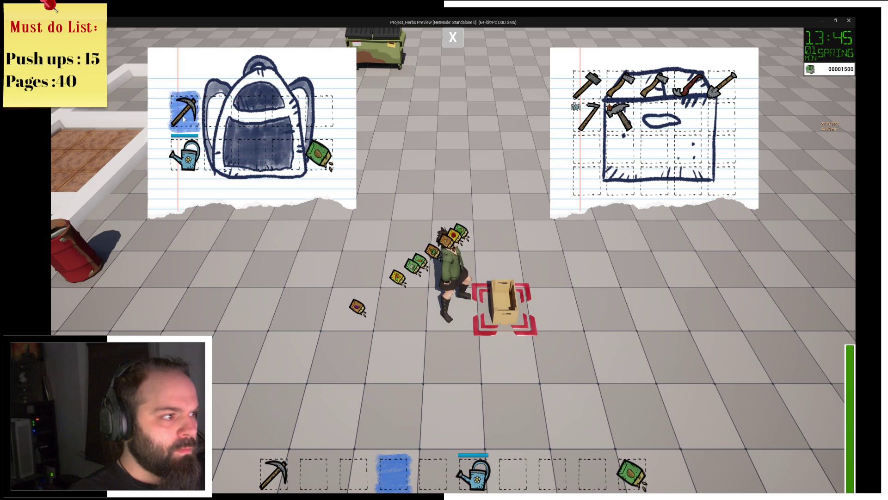
click(185, 154)
click(453, 41)
Collect the seed packets, store the potato seeds in the box and close the inventories
key(s)
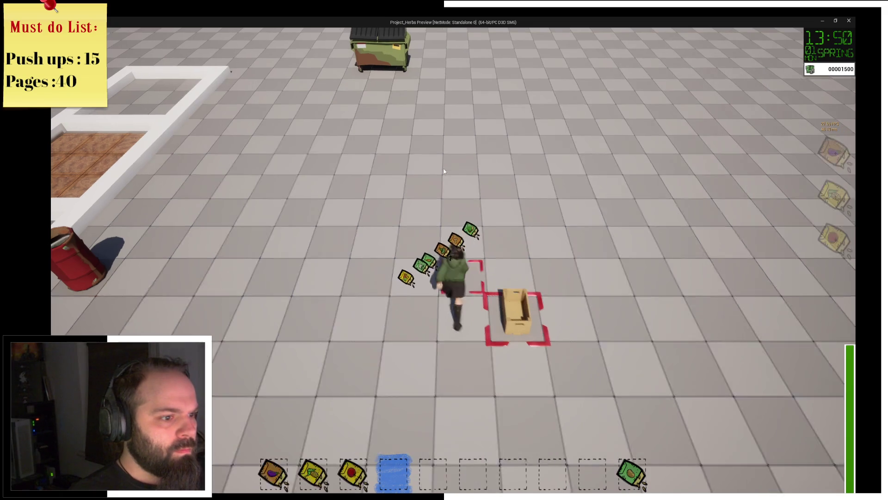
key(w)
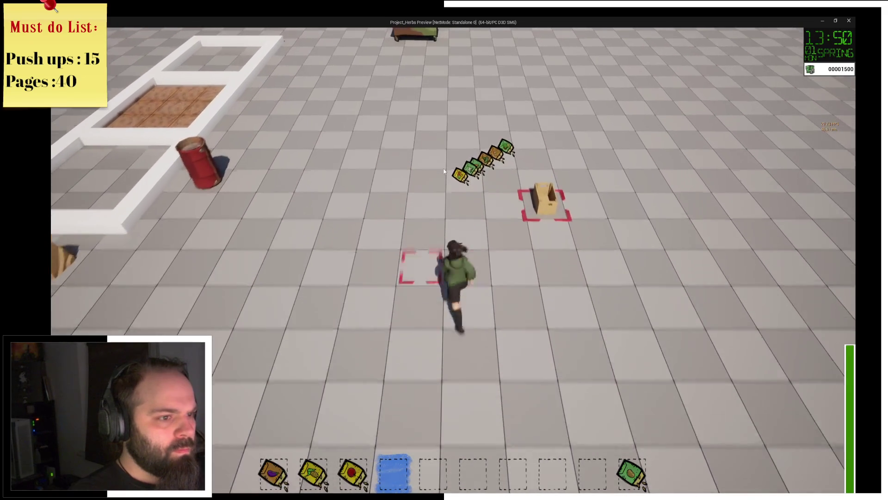
key(d)
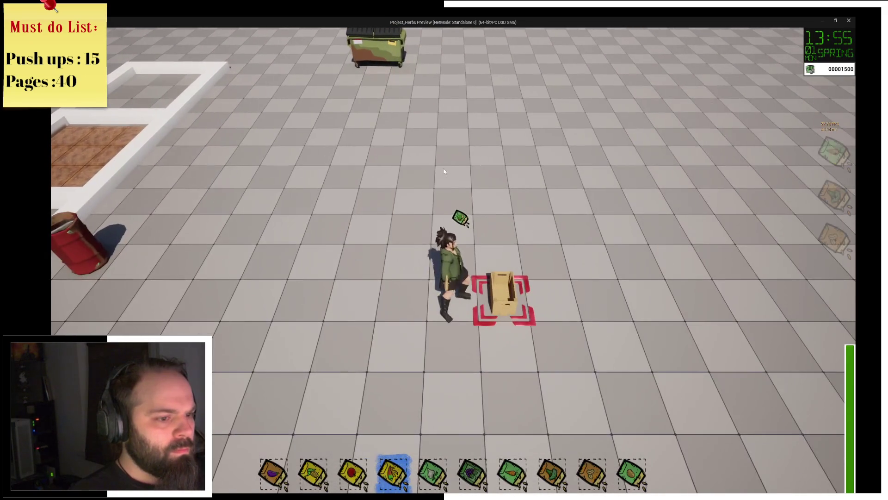
key(e)
click(319, 154)
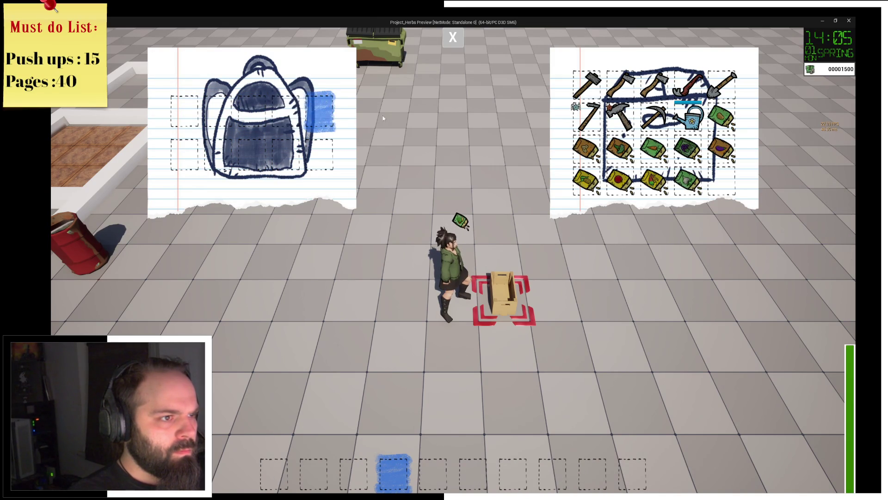
click(460, 40)
Gather the nearby items into the hotbar, then open the backpack and box inventories
key(s)
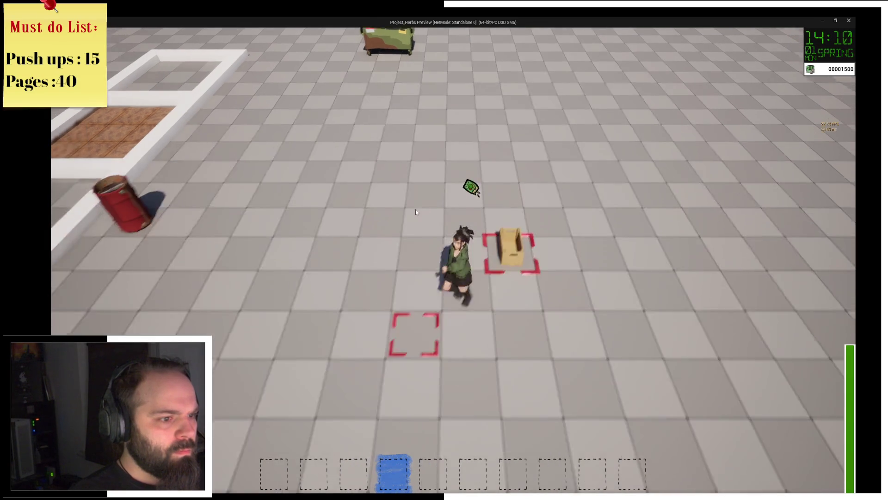
key(a)
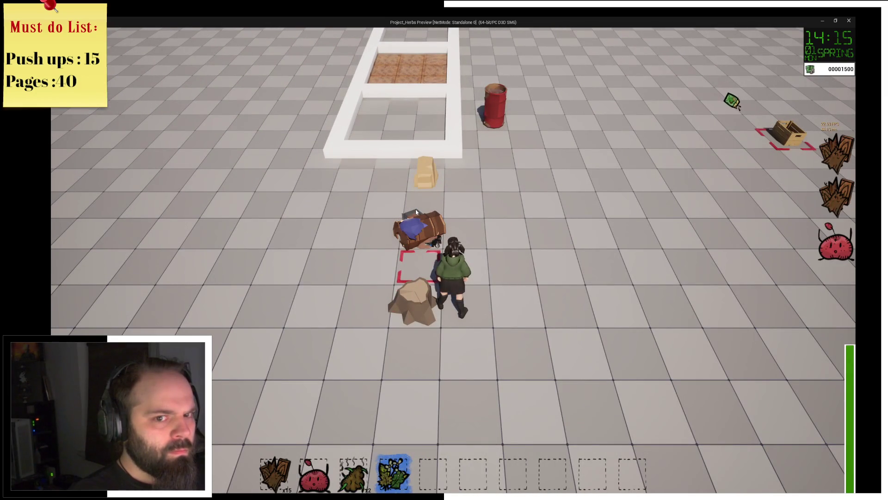
key(d)
key(w)
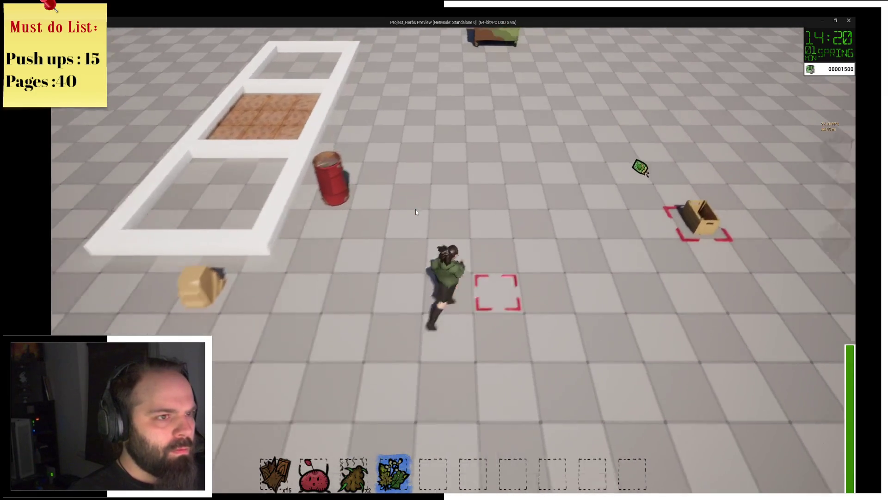
key(d)
key(e)
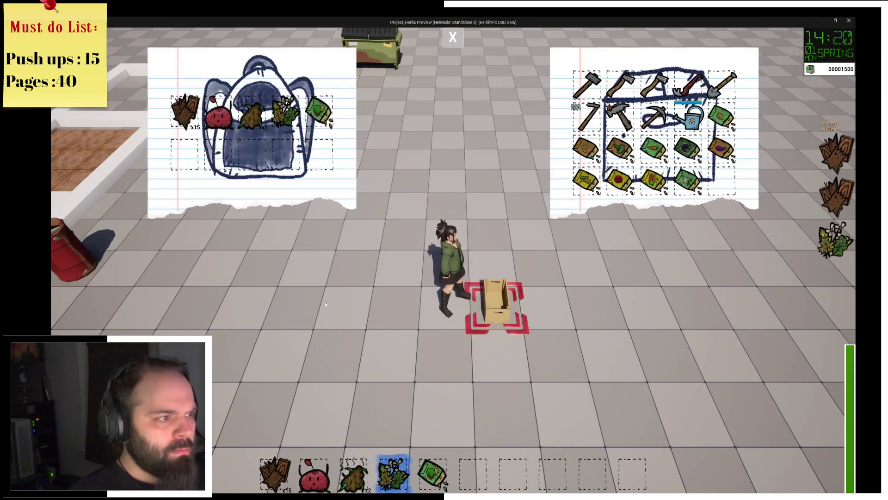
Move the hammer from the box into the backpack and back, then close both panels
click(586, 116)
click(195, 164)
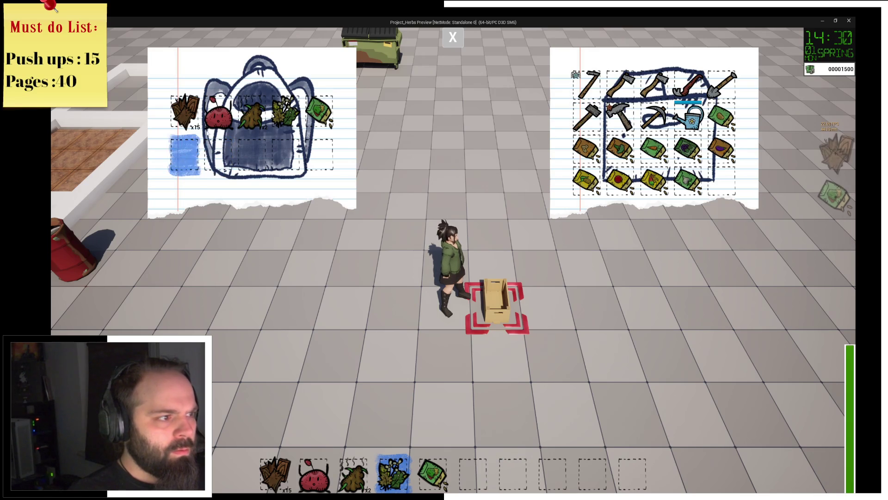
click(456, 39)
Walk past the planter to the cardboard box and reopen both inventories
key(s)
key(a)
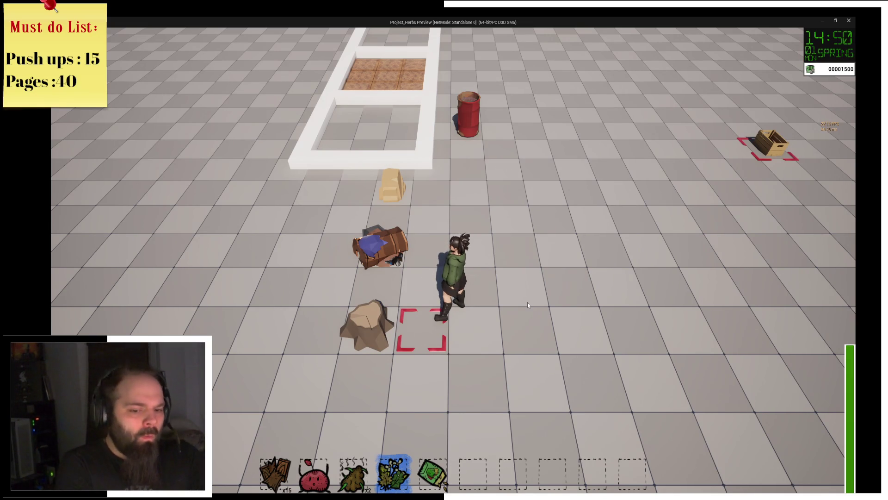
key(w)
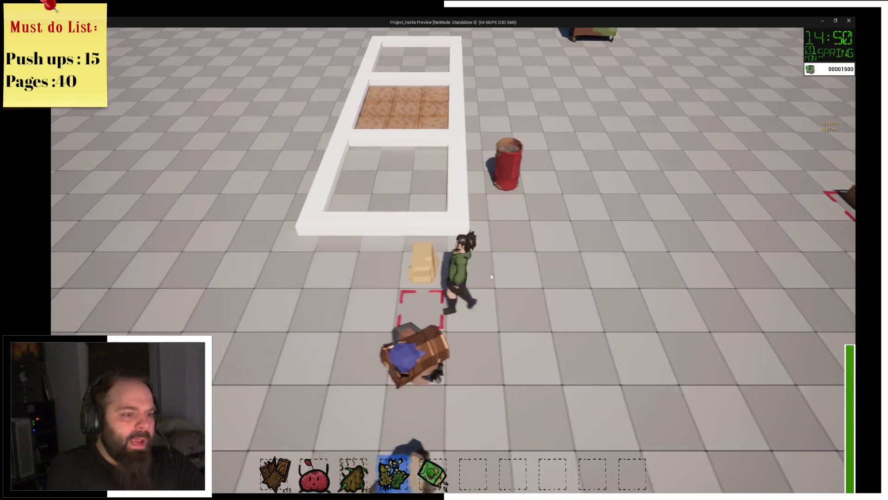
key(s)
key(d)
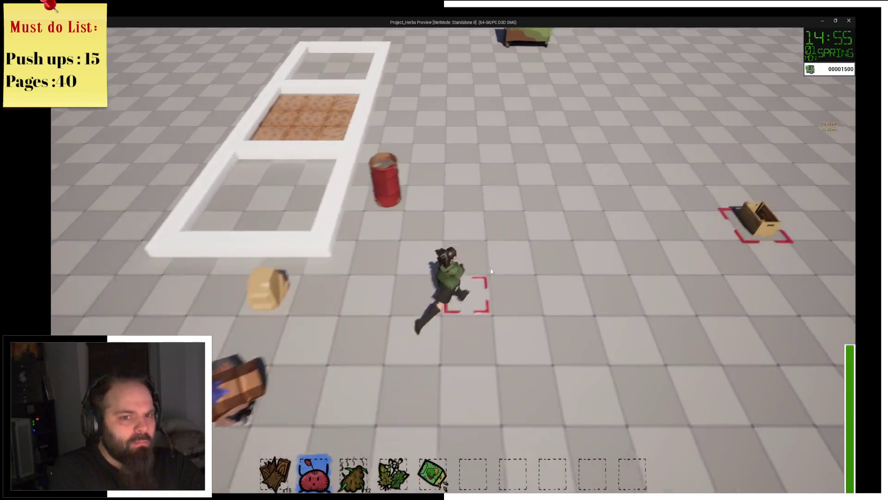
key(e)
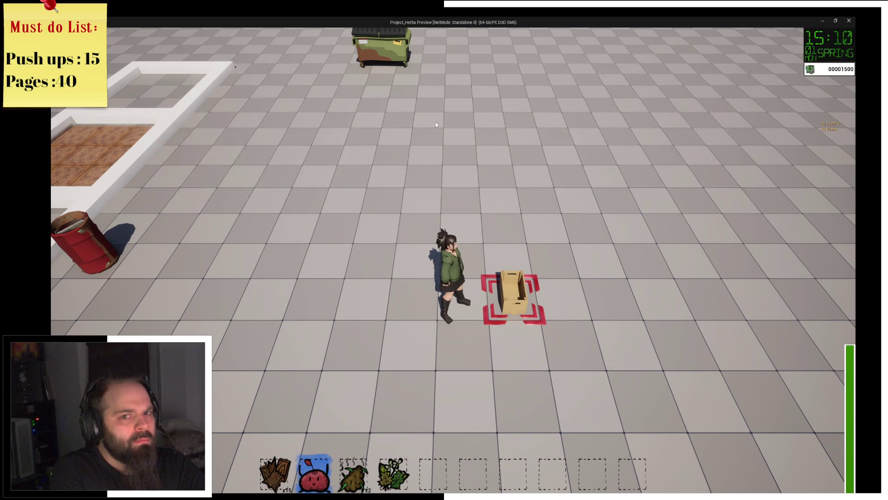
Run up to the dumpster and sleep to end the day
key(w)
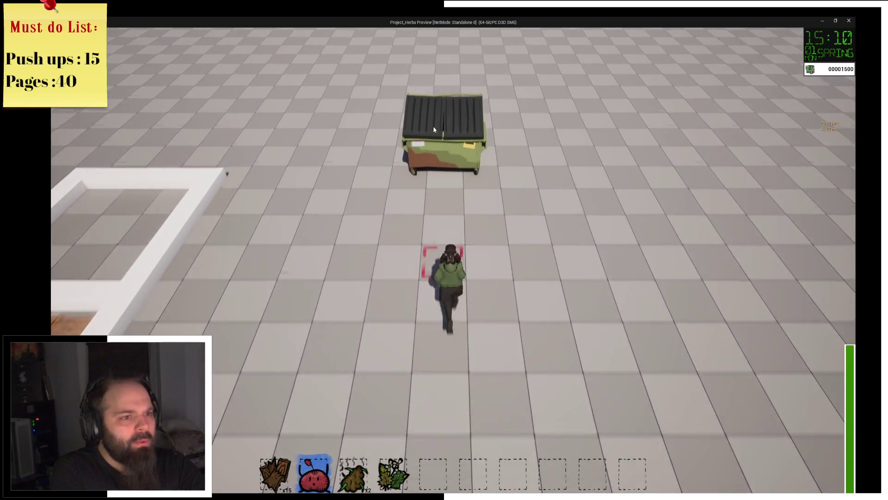
key(s)
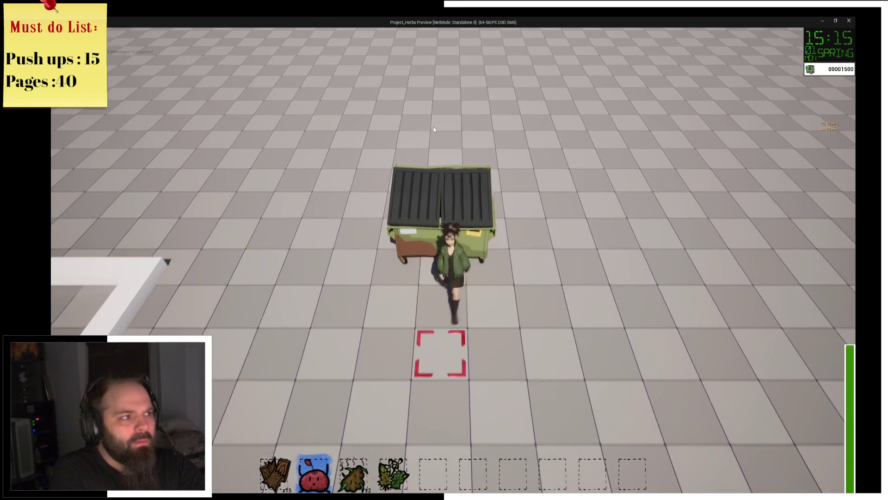
key(e)
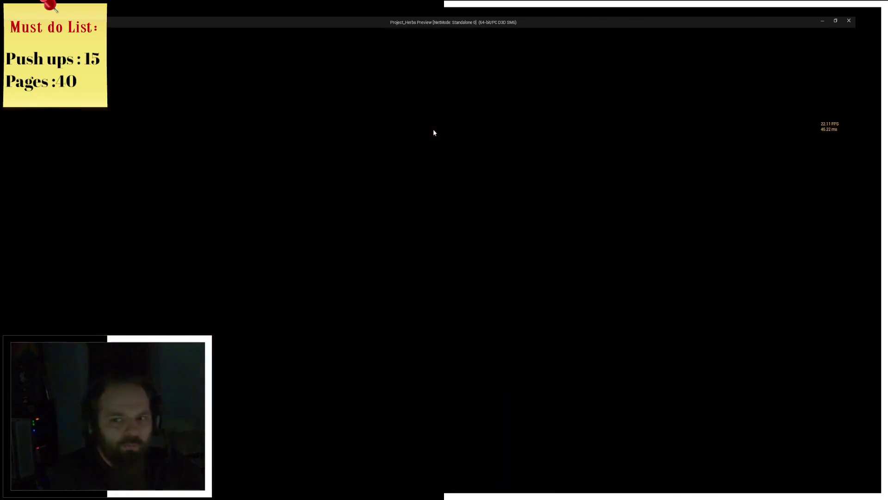
Walk around the yard past the red barrel back to the dumpster and sleep through to day 3
key(a)
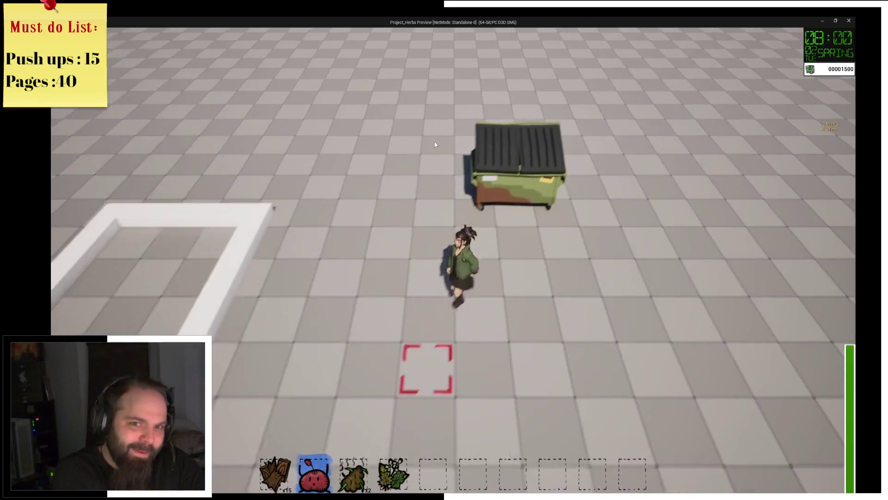
key(s)
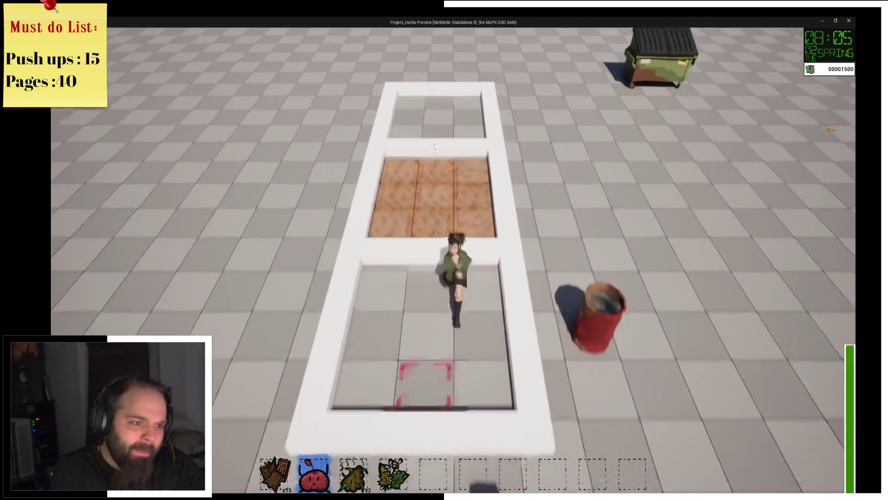
key(s)
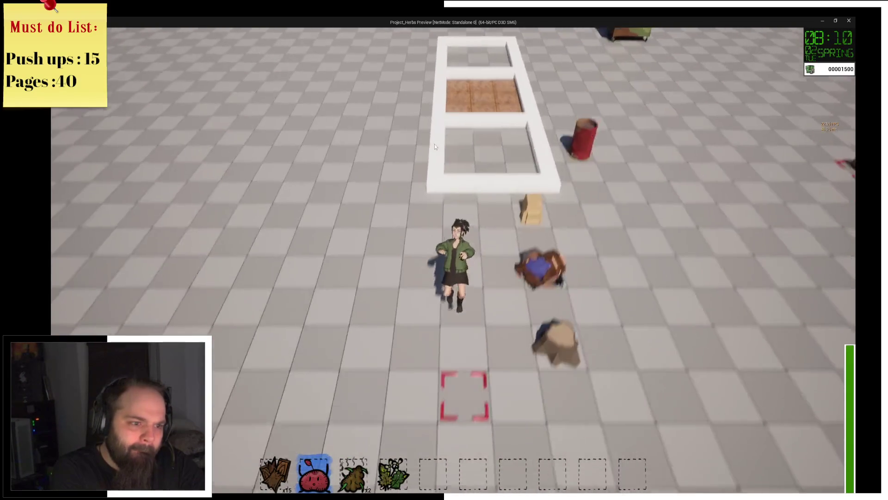
key(w)
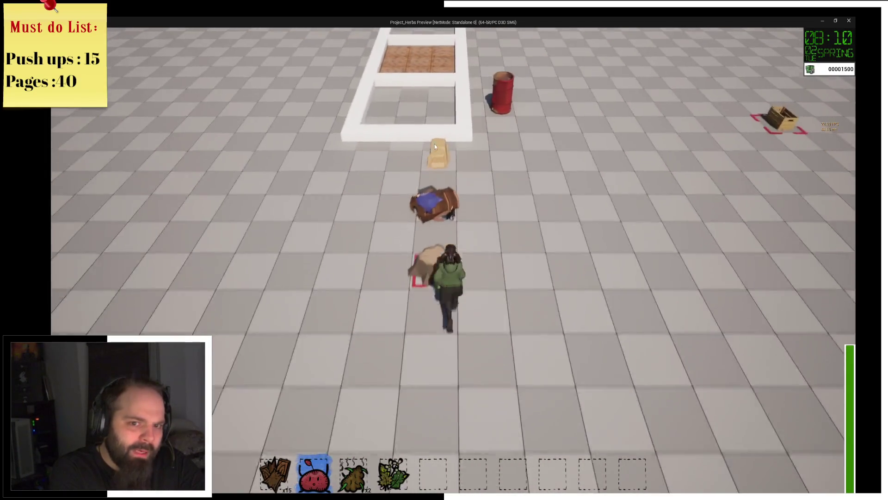
key(d)
key(w)
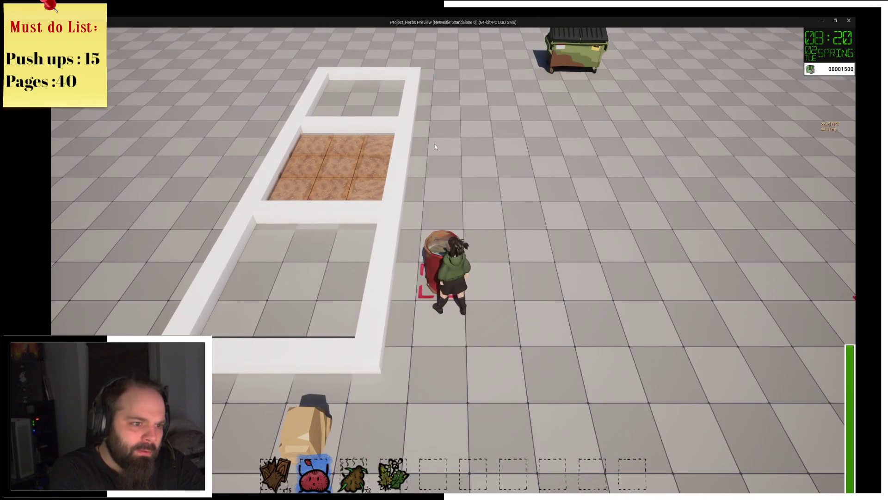
key(d)
key(w)
key(d)
key(w)
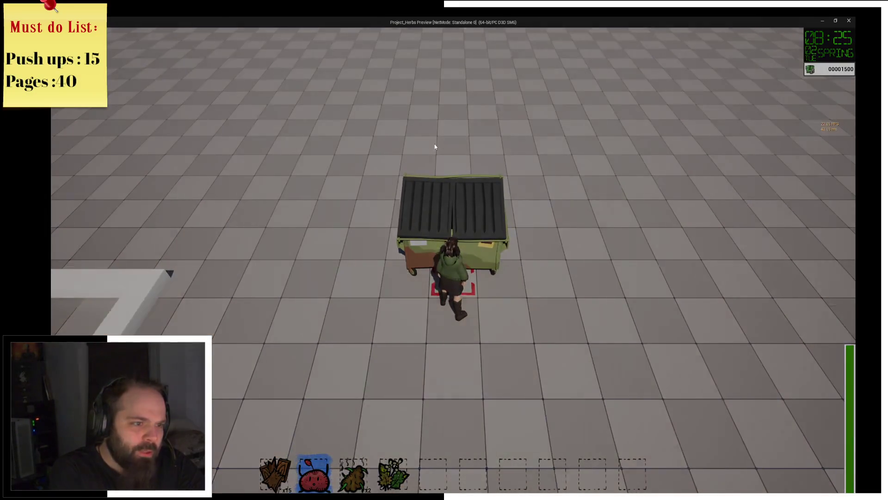
key(e)
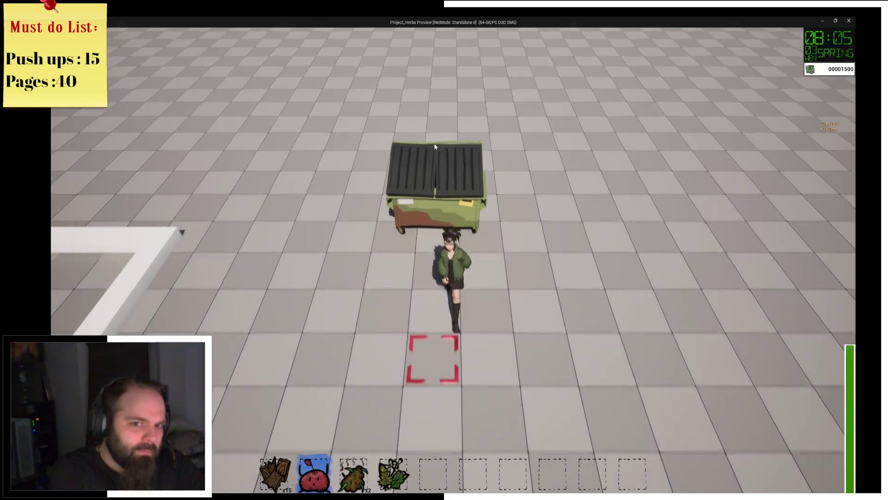
Walk to the crate and open the backpack and crate inventories
key(s)
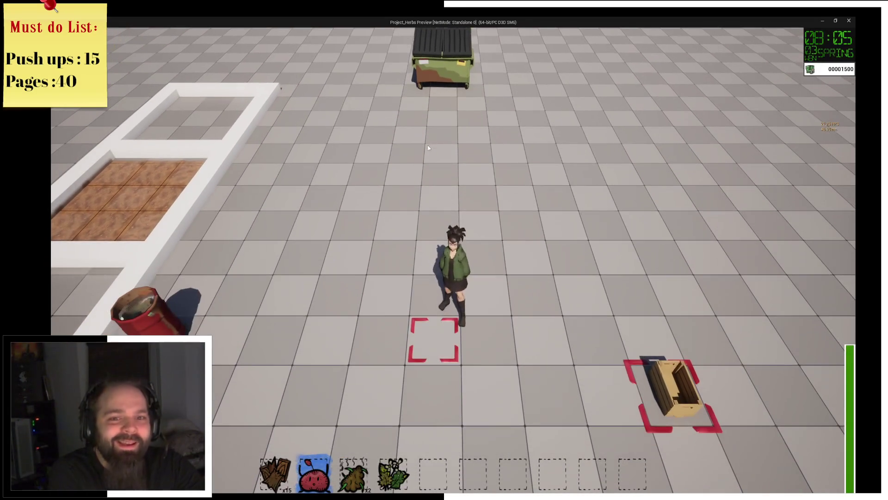
key(d)
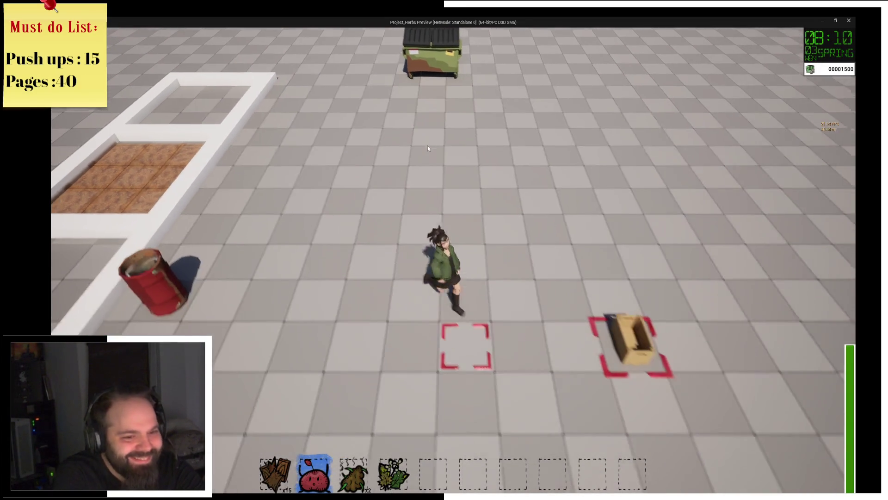
key(e)
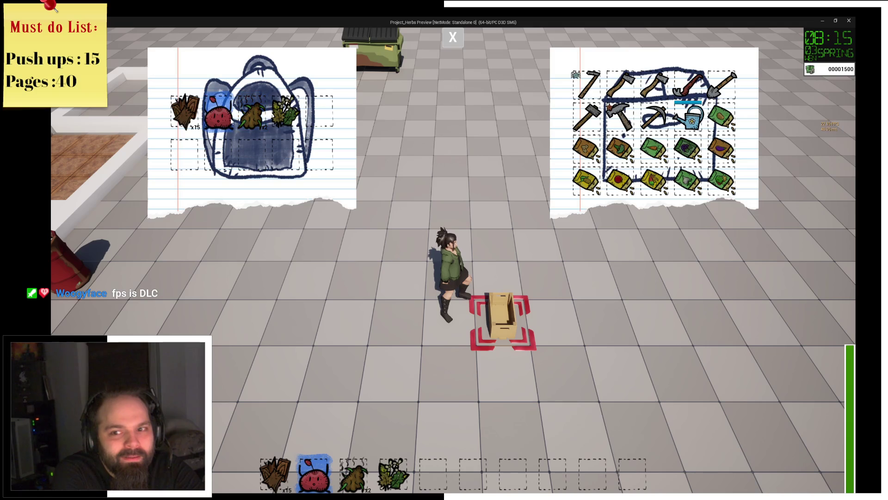
Close both inventory panels and walk the farmer through the planter bed toward the crate
click(453, 38)
key(a)
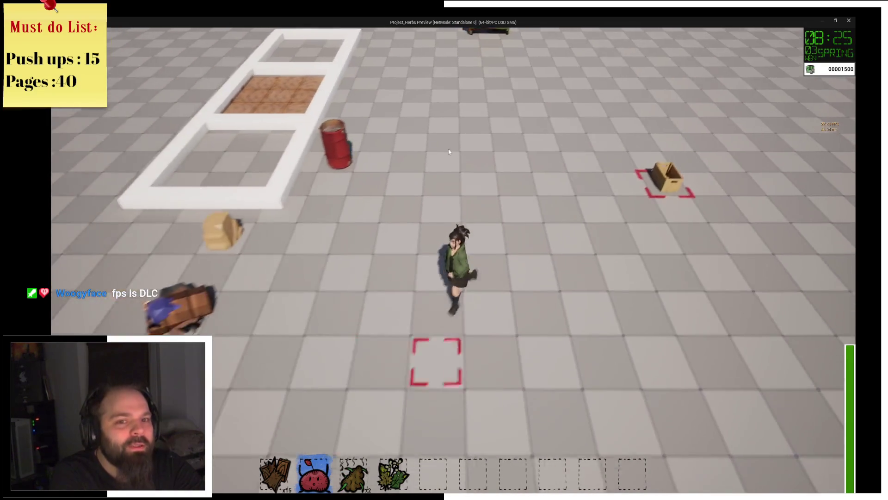
key(a)
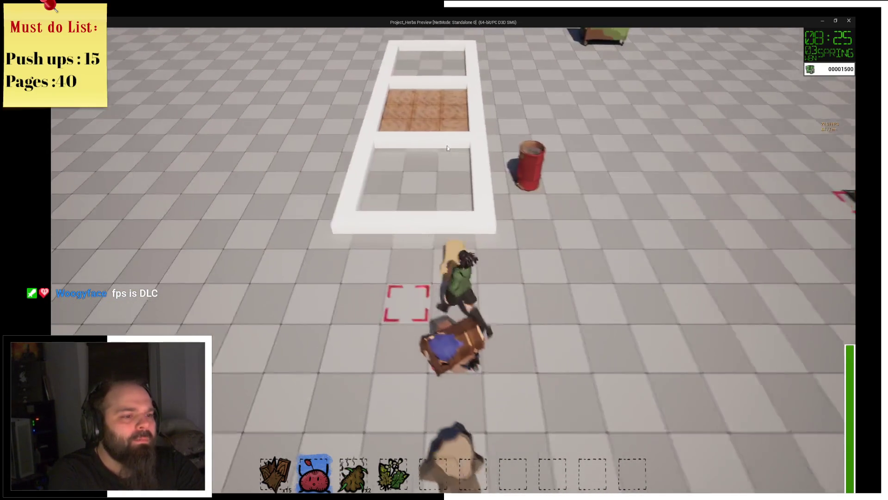
key(w)
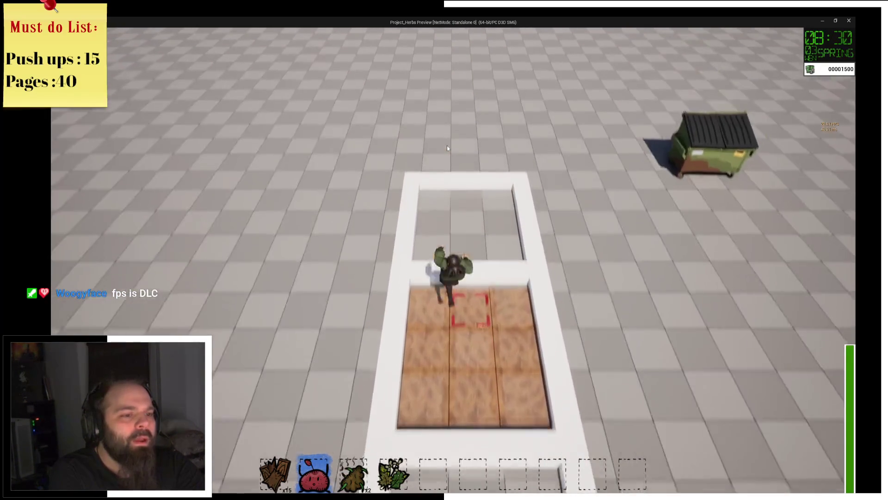
key(d)
key(s)
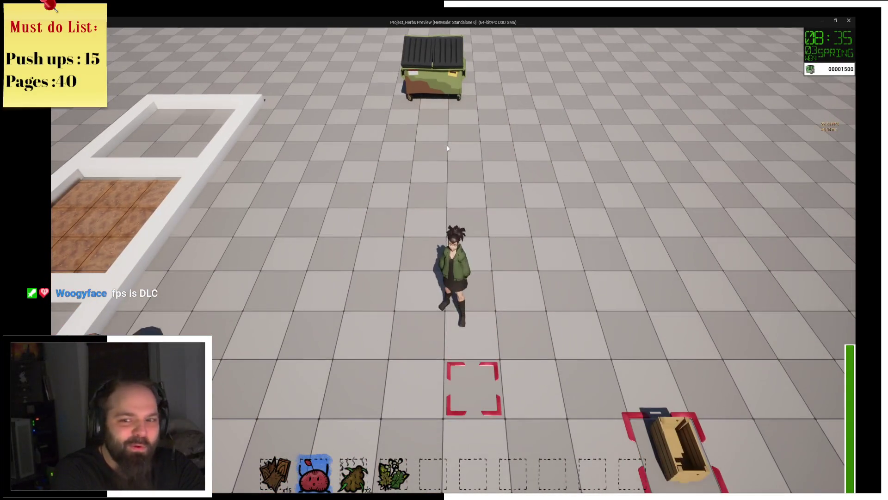
key(s)
Walk out of the planter frame toward the barrel and crate, then switch to the ItemSlot graph
key(a)
key(w)
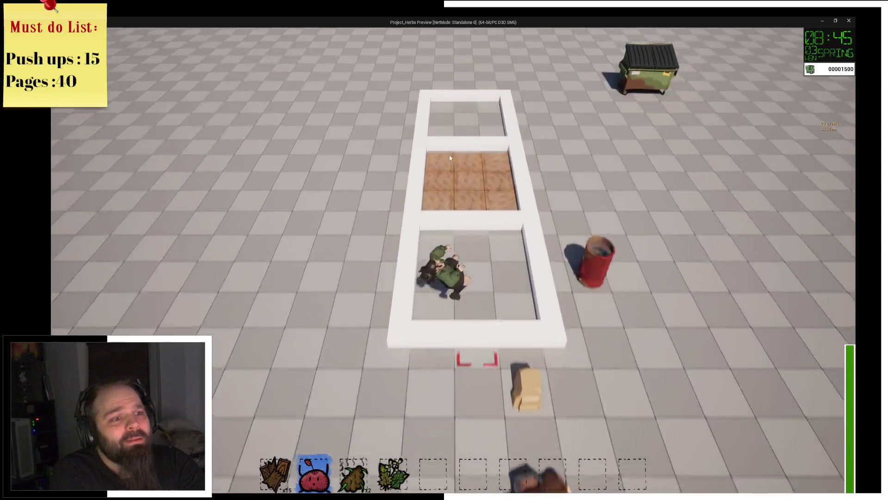
key(w)
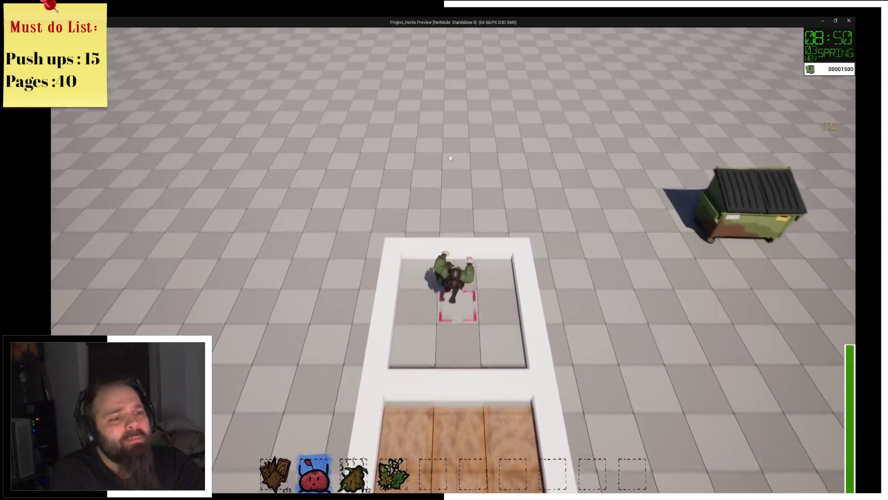
key(d)
key(s)
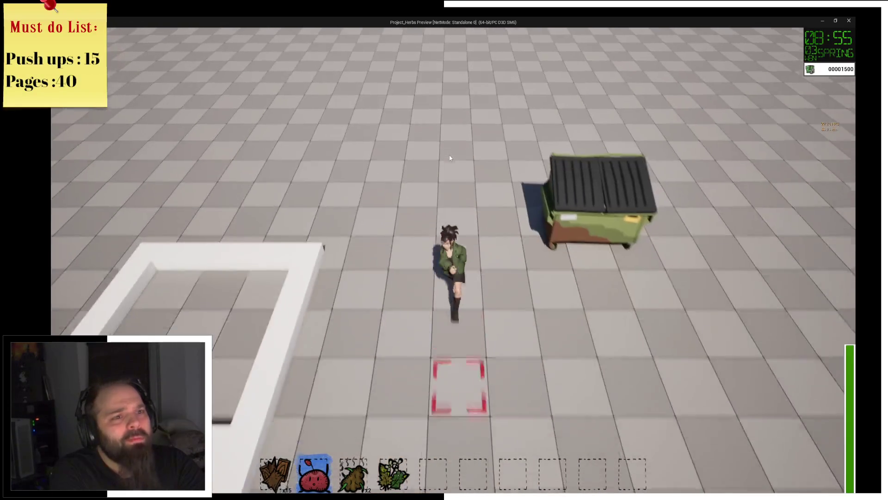
key(s)
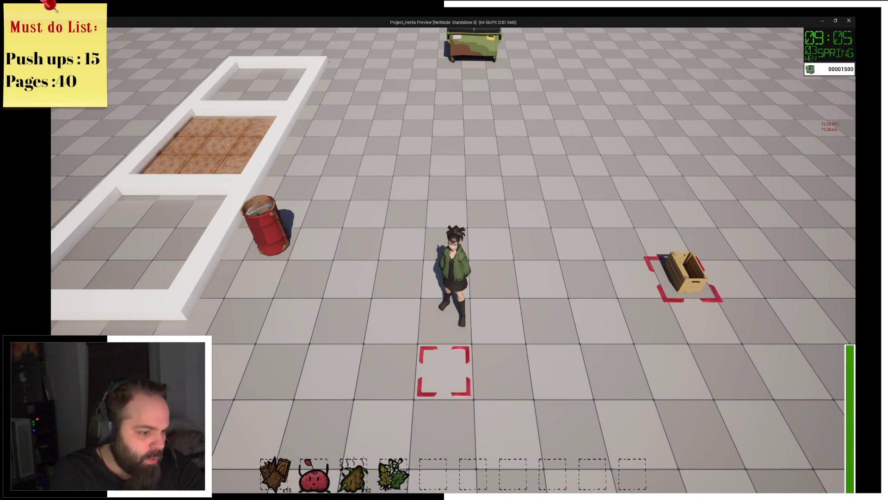
click(286, 478)
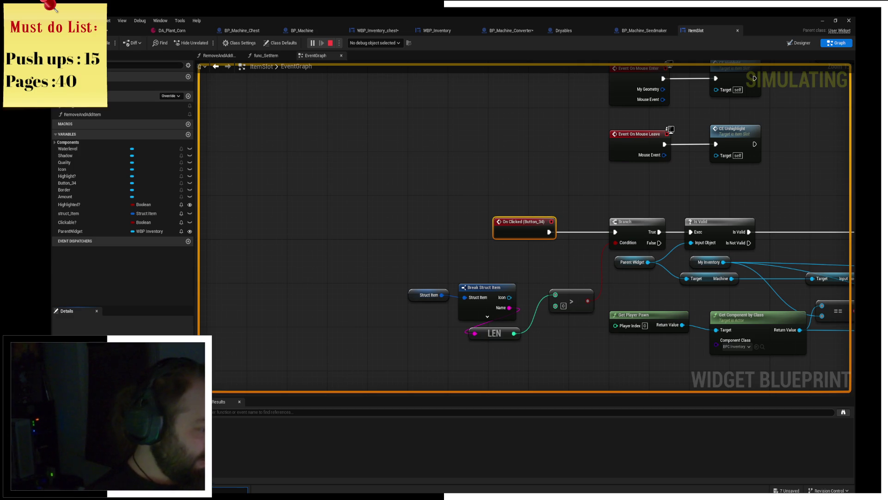
Switch from the ItemSlot EventGraph back to the running Project_Herbs preview with Alt+Tab
key(alt+Tab)
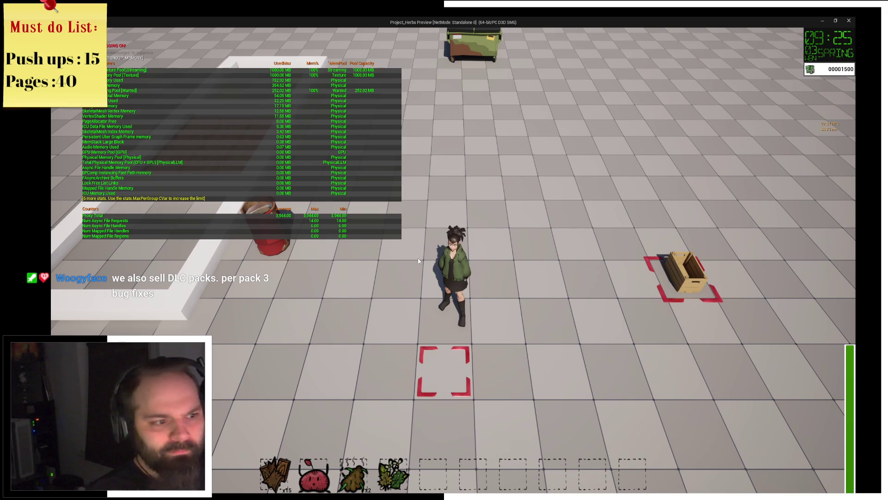
Walk the farmer around the yard and up to the dumpster
key(a)
key(w)
key(d)
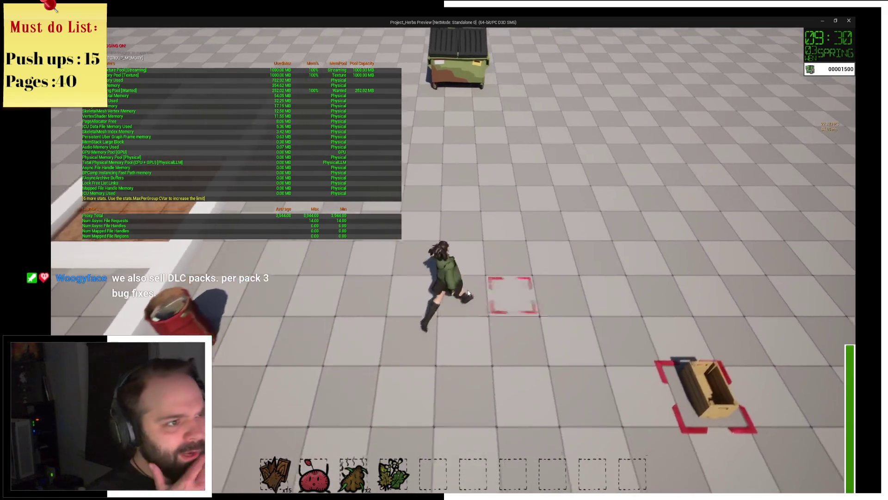
key(s)
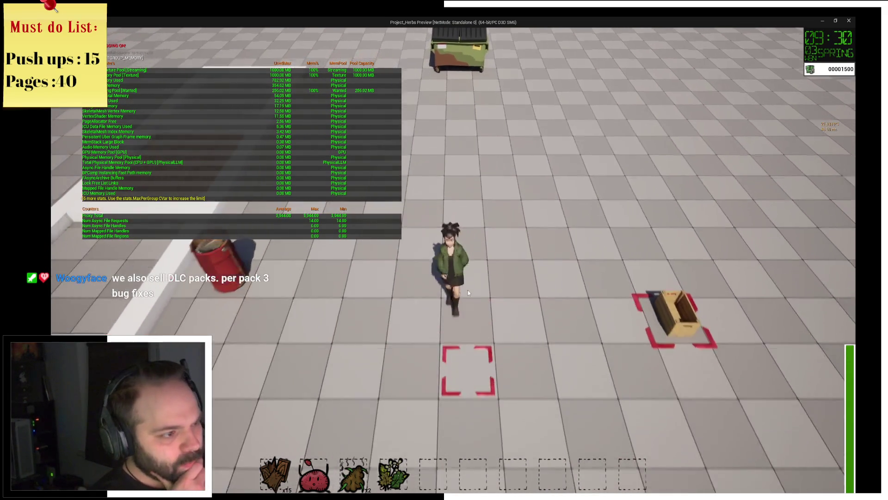
key(a)
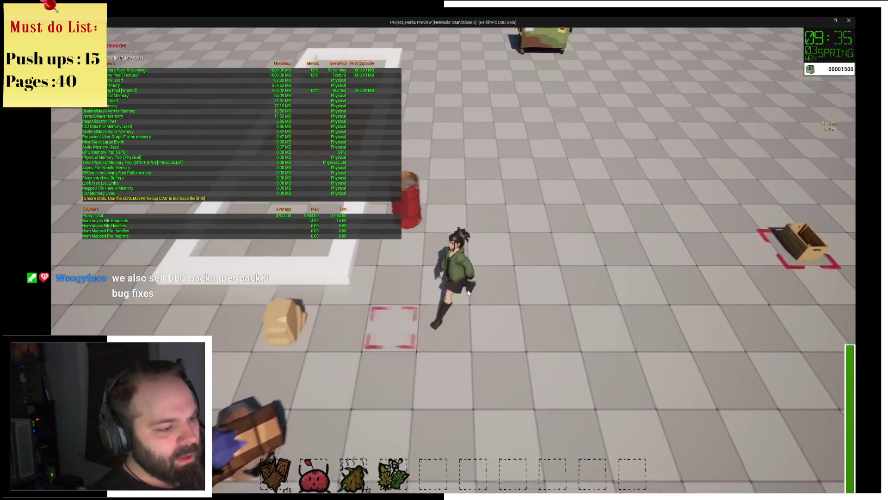
key(a)
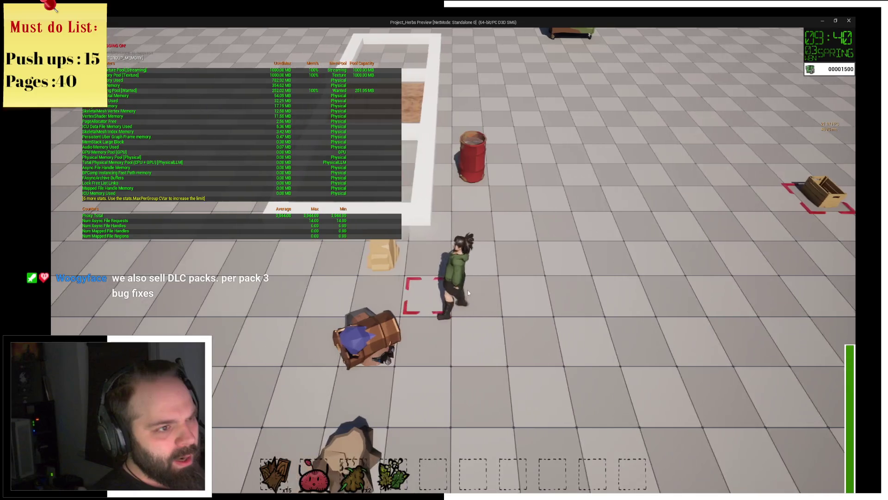
key(d)
key(w)
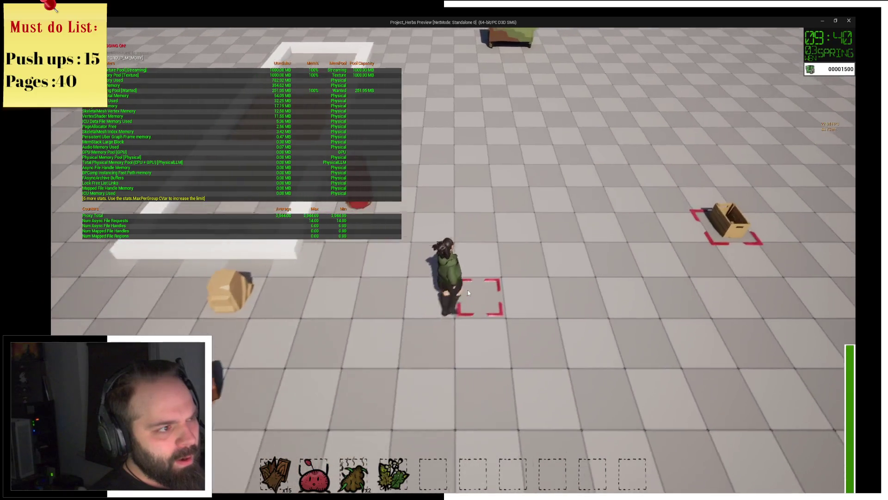
key(w)
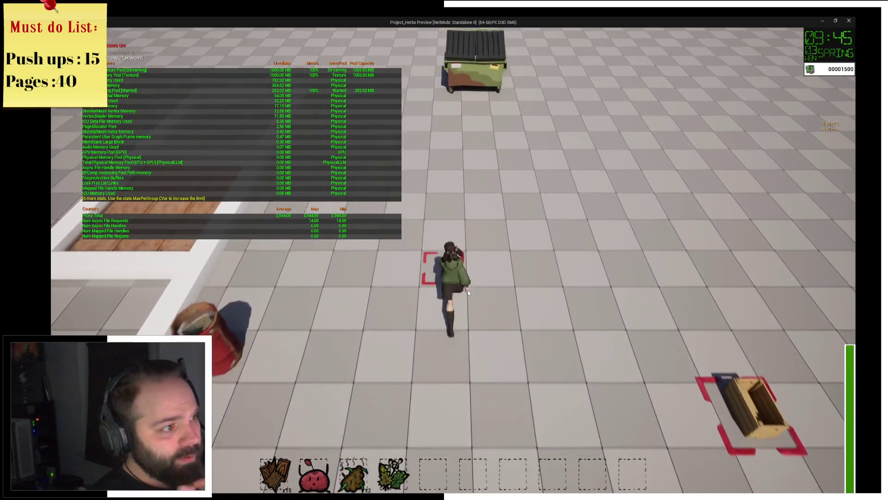
key(w)
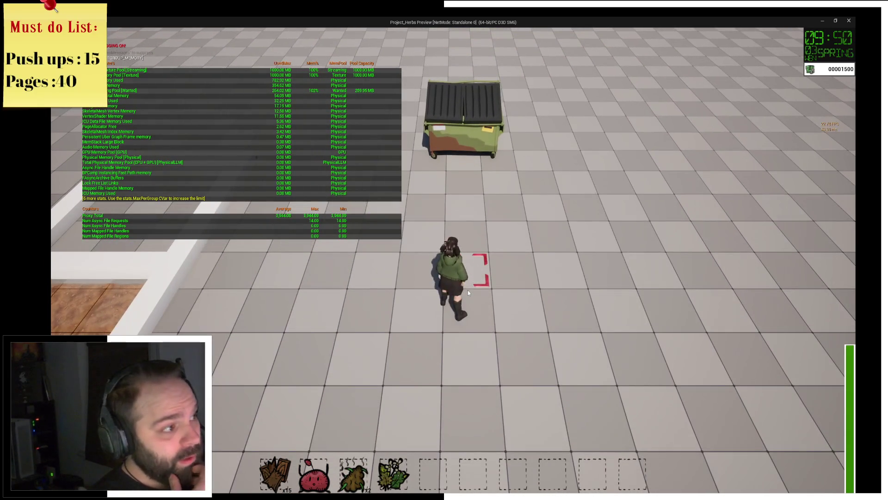
Walk back toward the camera past the crate, then leave the preview for the ItemSlot graph
key(s)
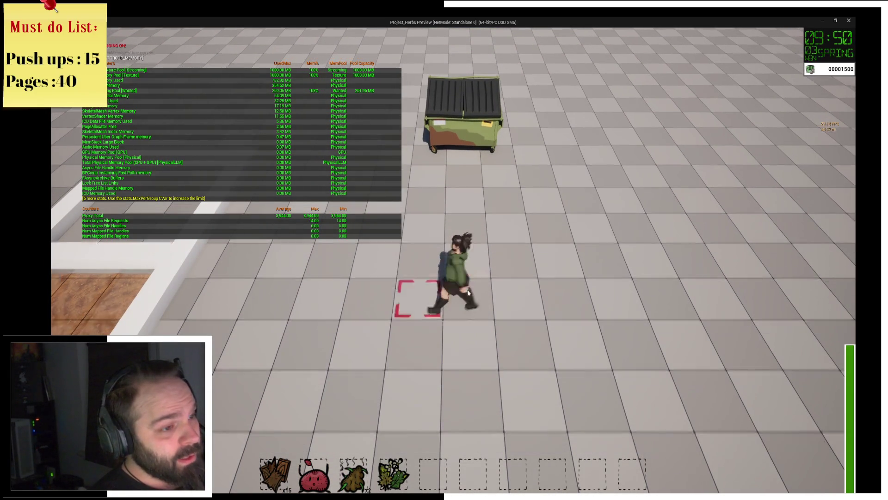
key(s)
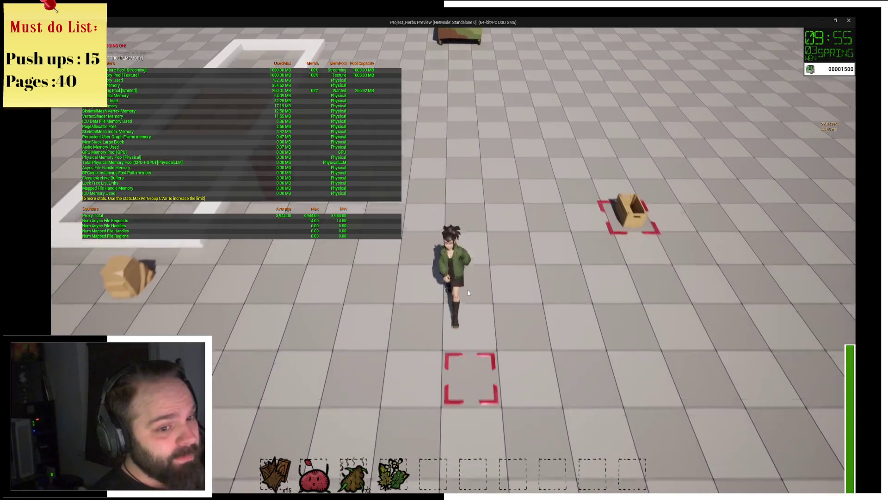
key(a)
key(s)
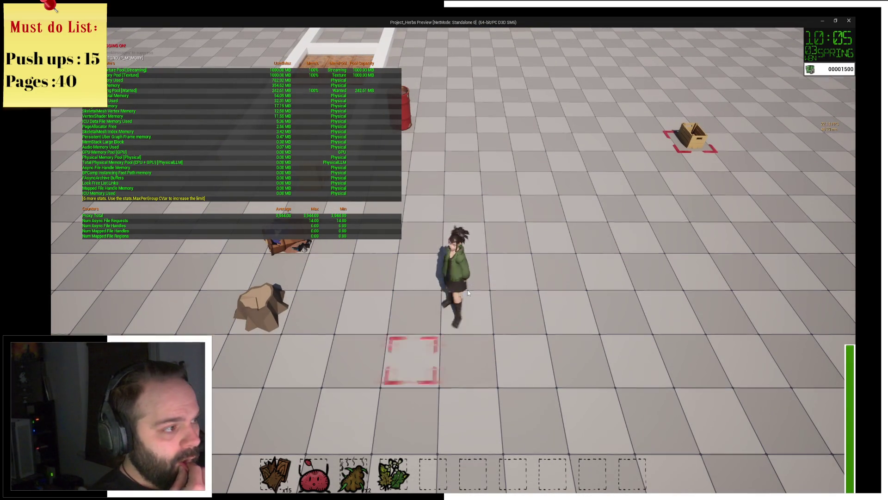
key(w)
key(w)
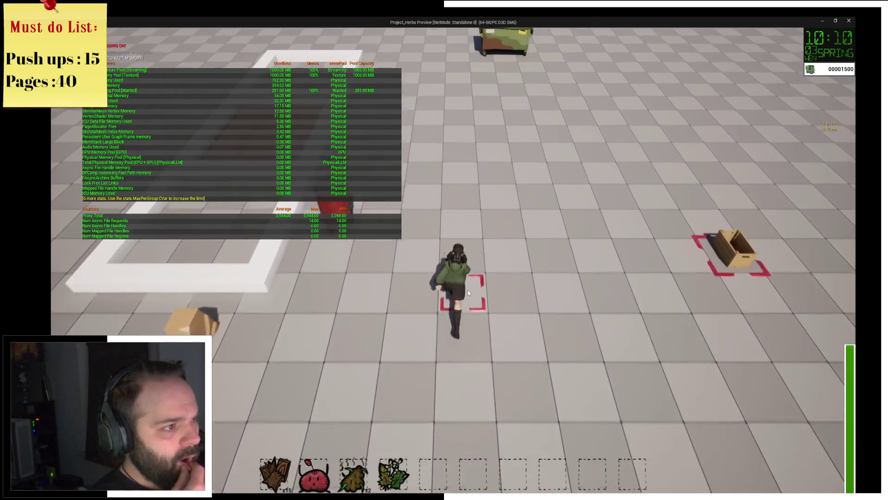
key(w)
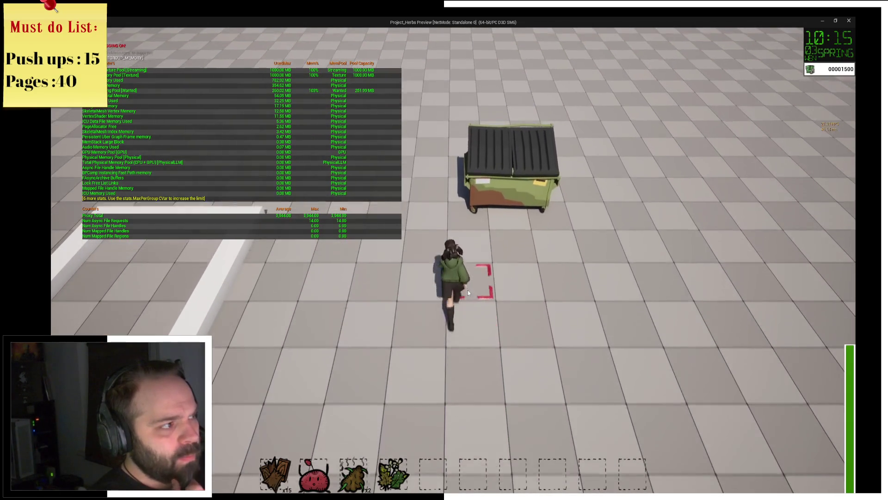
key(s)
key(s)
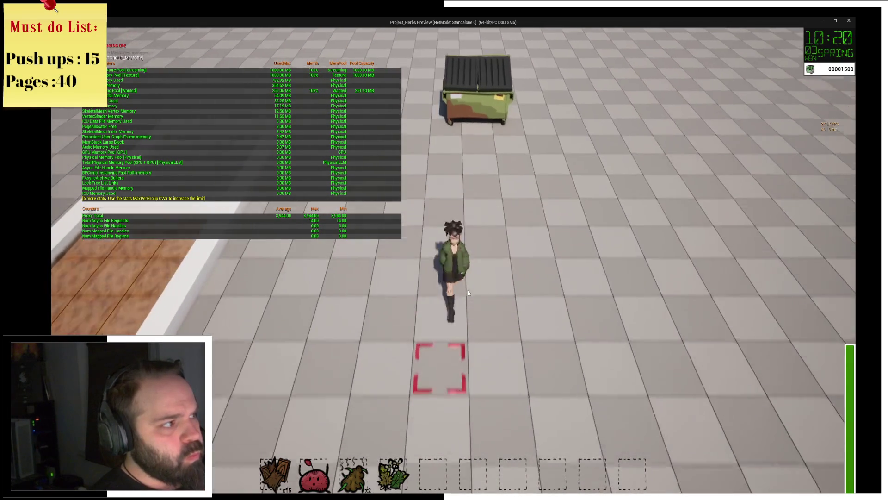
key(s)
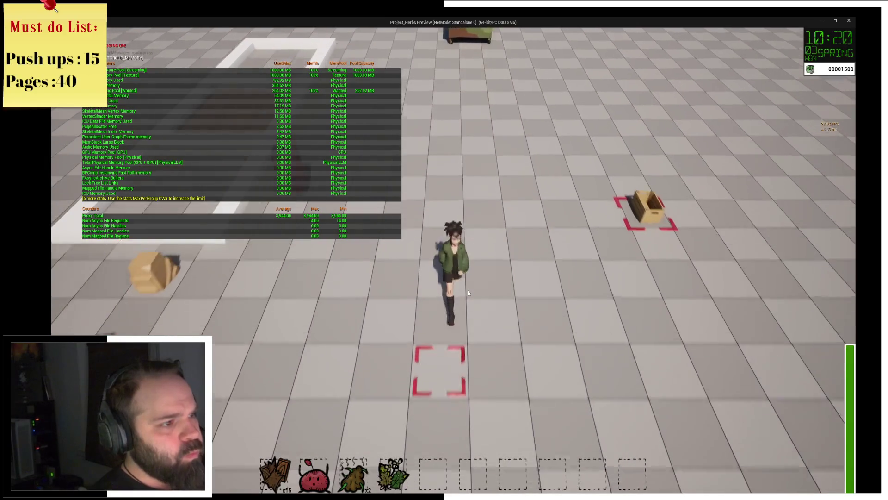
key(a)
key(w)
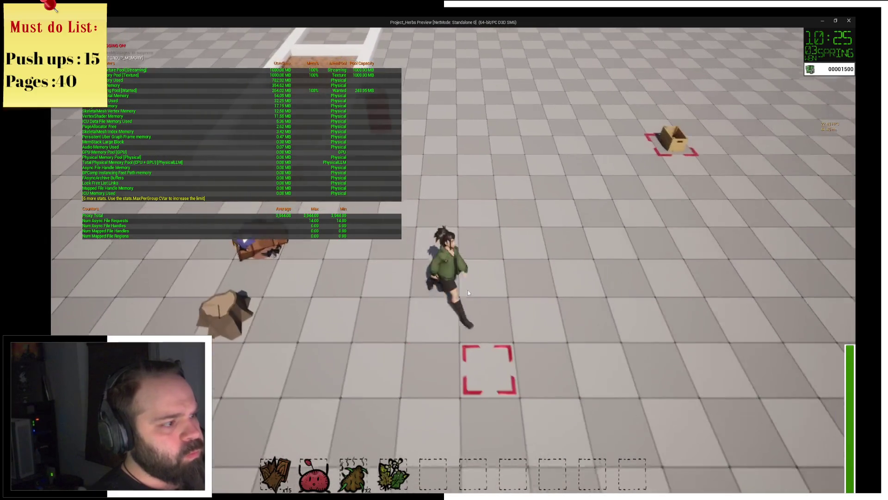
key(Escape)
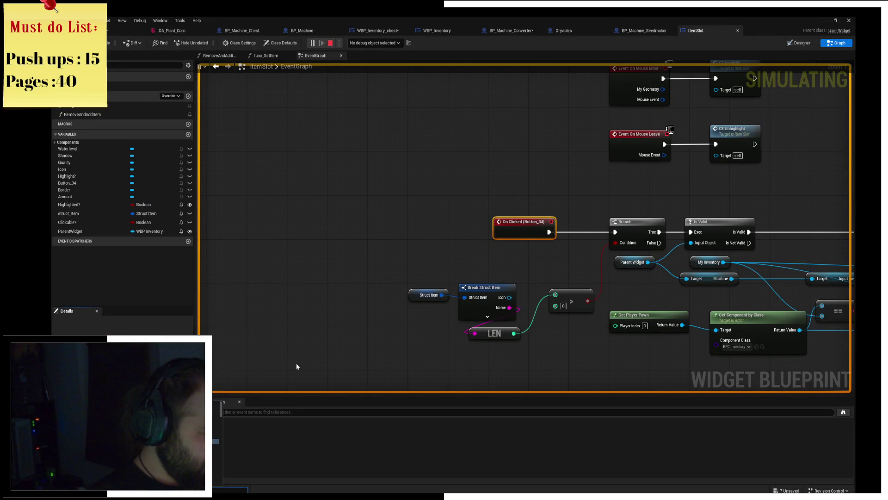
Bring the Project_Herbs preview window in front of the Blueprint editor with Alt+Tab
key(alt+Tab)
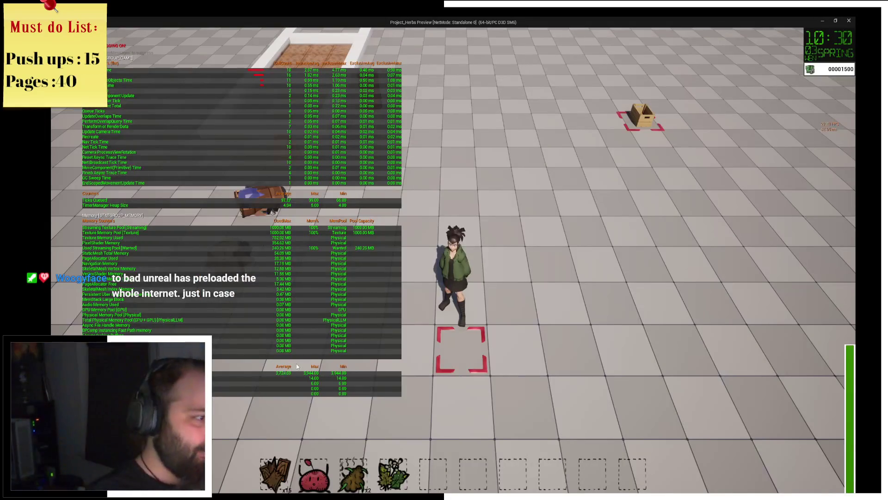
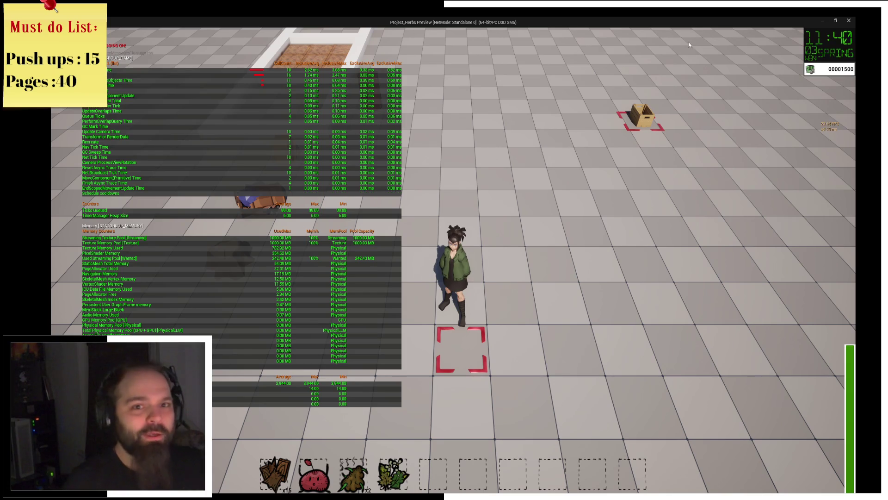
Close the standalone Play preview window to get back to the ItemSlot Event Graph
click(849, 22)
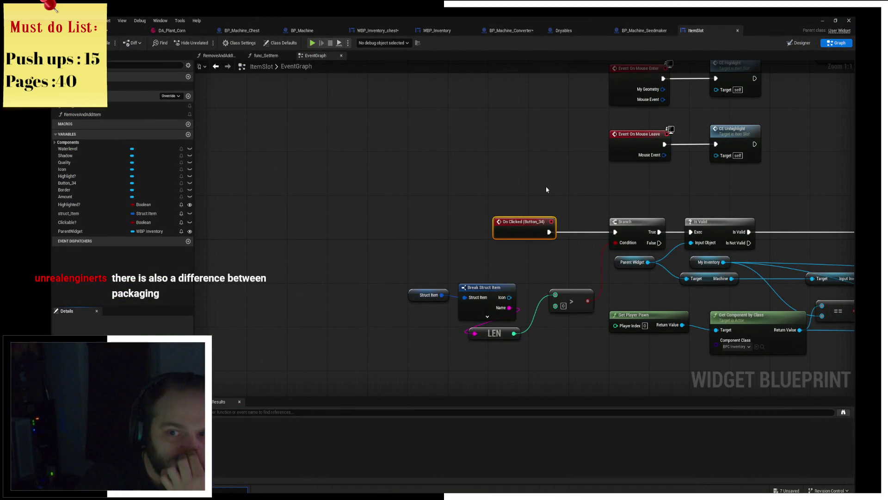
Switch to the level editor and look through the viewport's display, performance and other settings menus
key(alt+Tab)
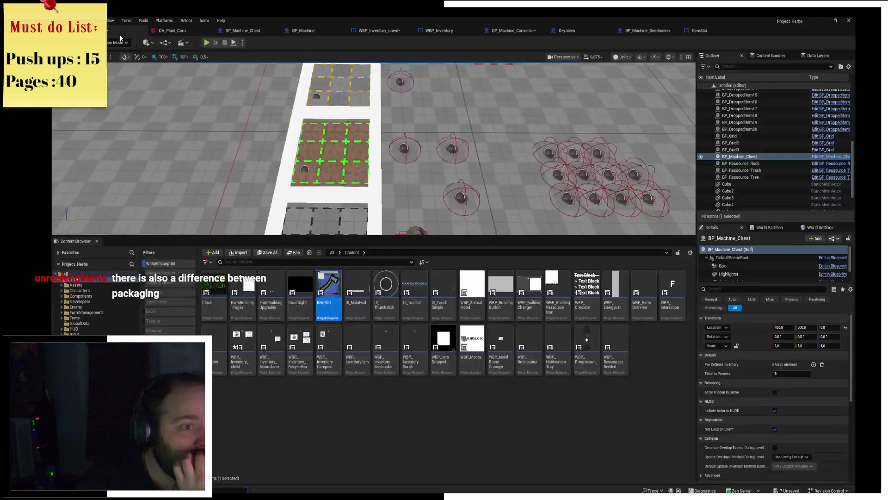
click(643, 59)
click(653, 58)
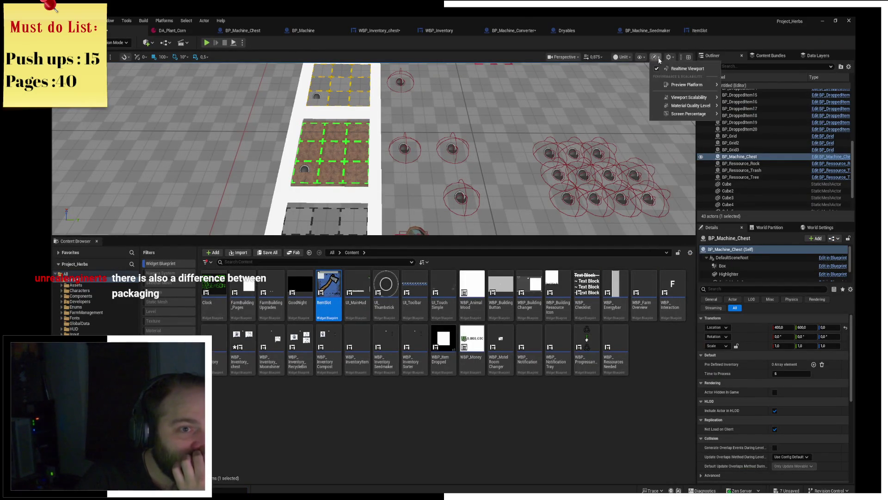
click(653, 60)
click(641, 58)
click(622, 57)
click(622, 58)
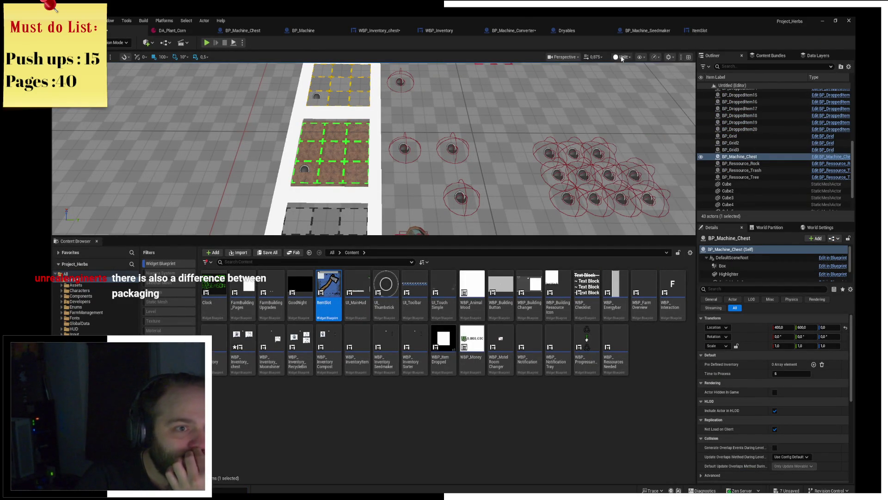
click(656, 57)
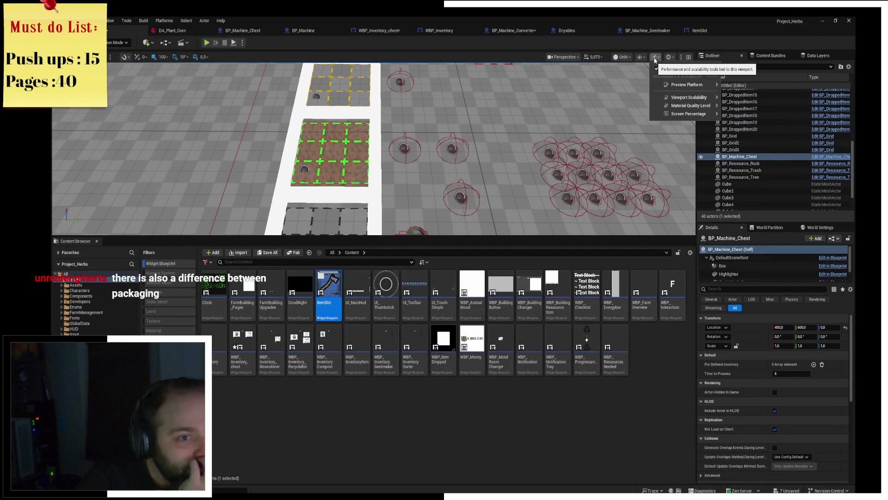
click(675, 58)
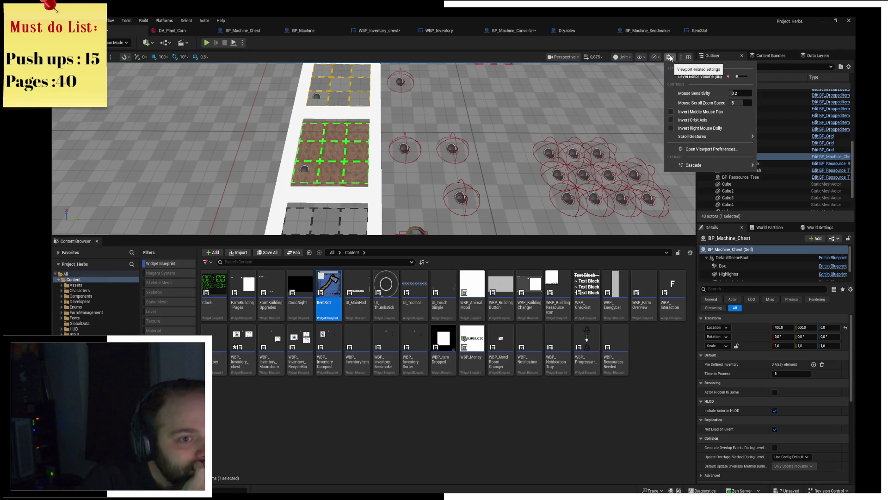
click(682, 57)
click(682, 58)
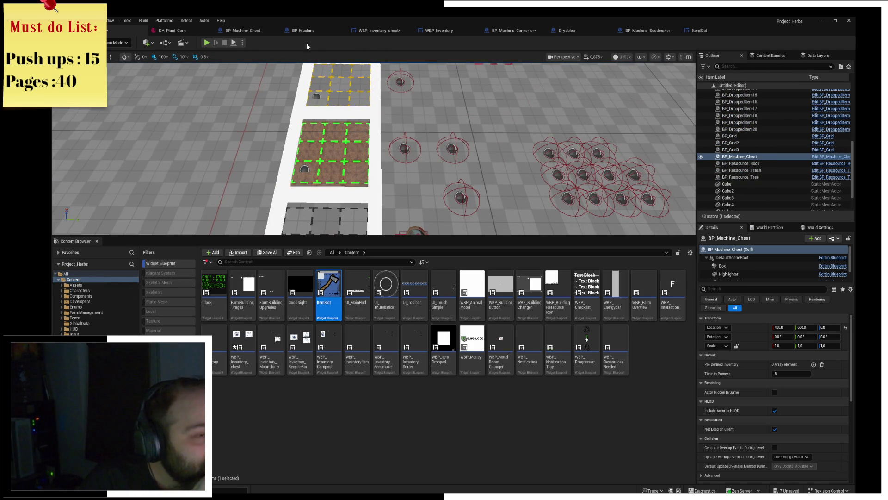
click(641, 57)
click(643, 58)
click(643, 57)
click(642, 58)
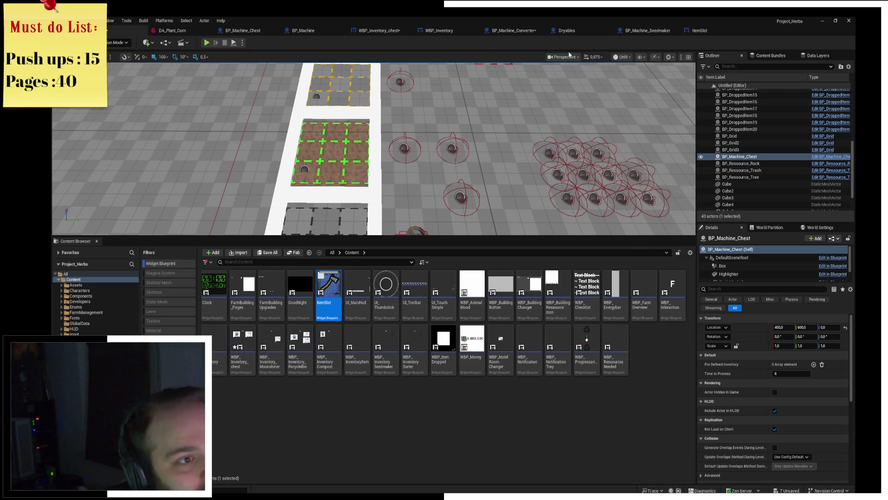
Set all viewport scalability groups to High and start playing the level in the editor
click(570, 56)
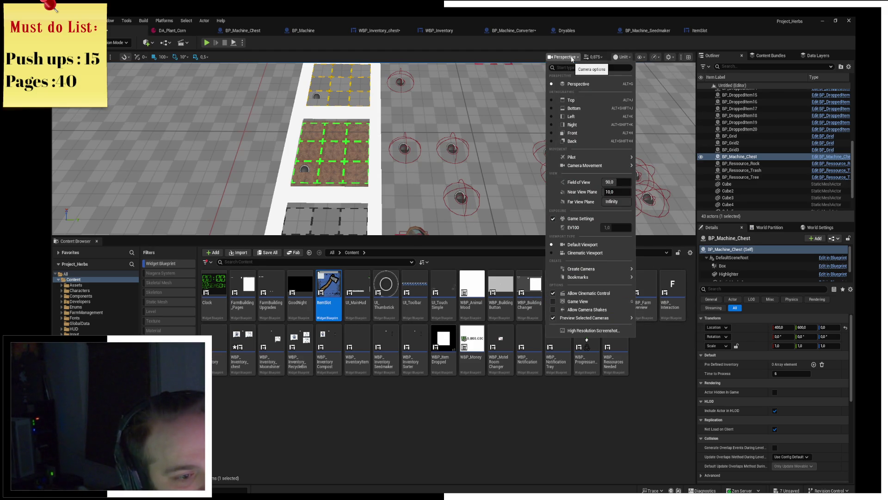
click(572, 58)
click(655, 57)
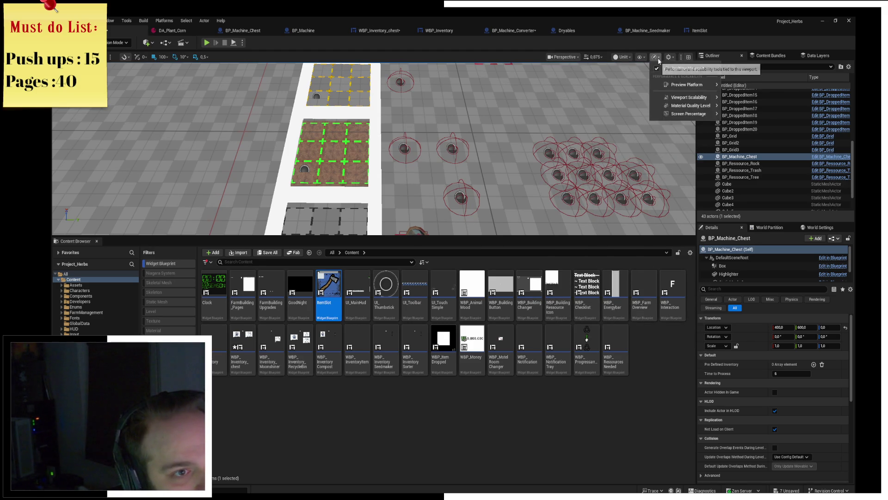
mouse_move(682, 98)
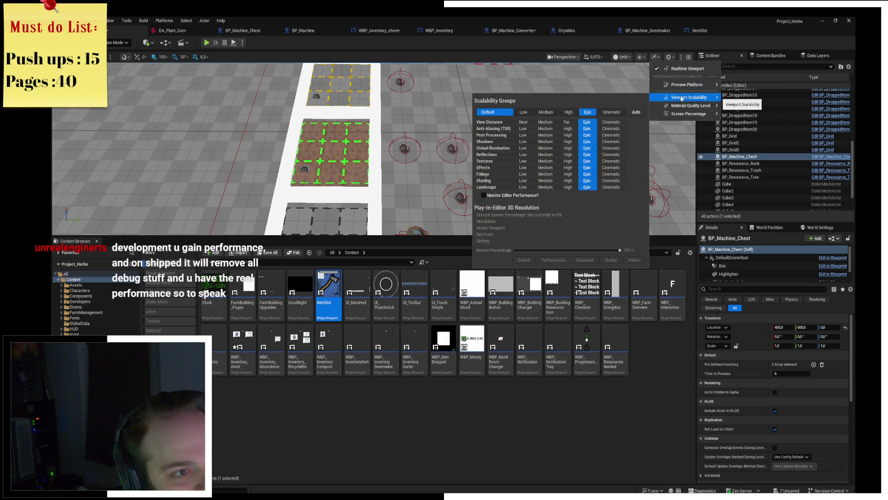
click(568, 112)
click(207, 42)
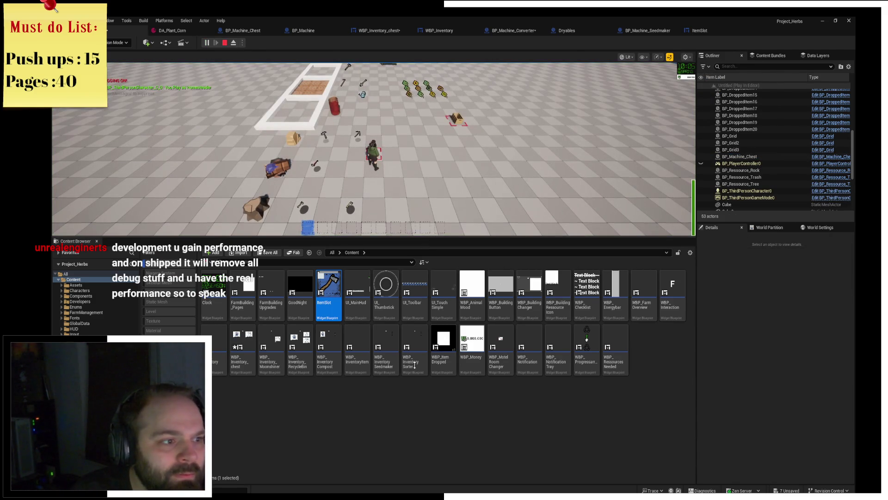
Drag the splitter down, press L for logging and FPS, and set scalability to Low via Medium
drag(424, 236, 425, 400)
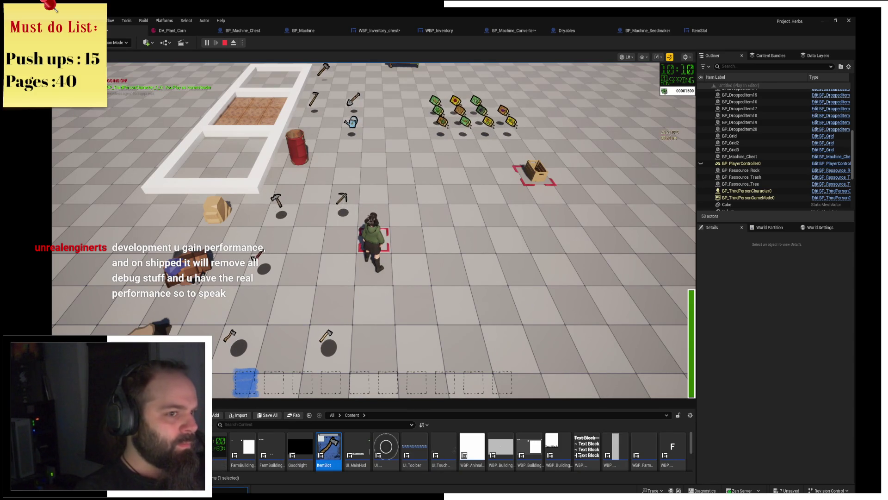
key(l)
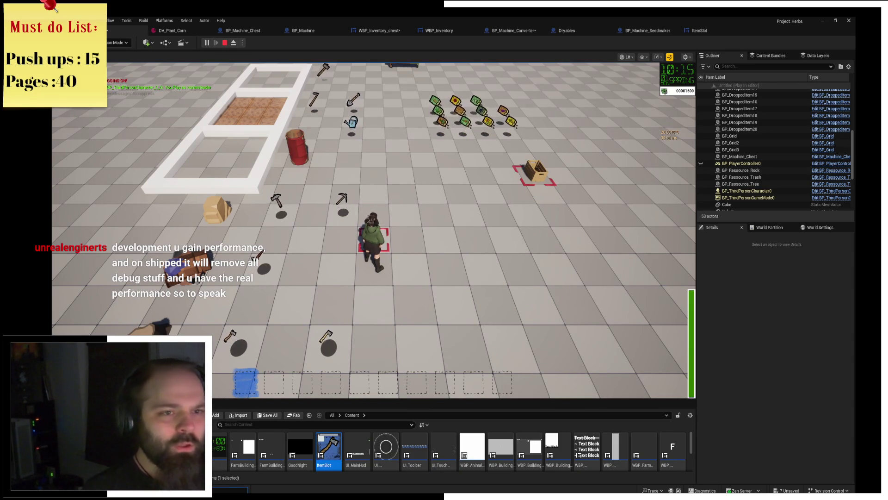
click(660, 57)
mouse_move(685, 78)
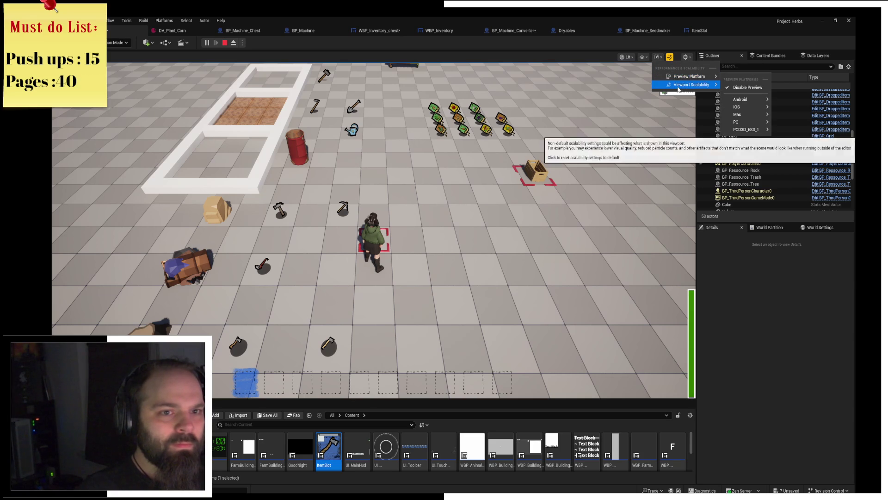
click(547, 101)
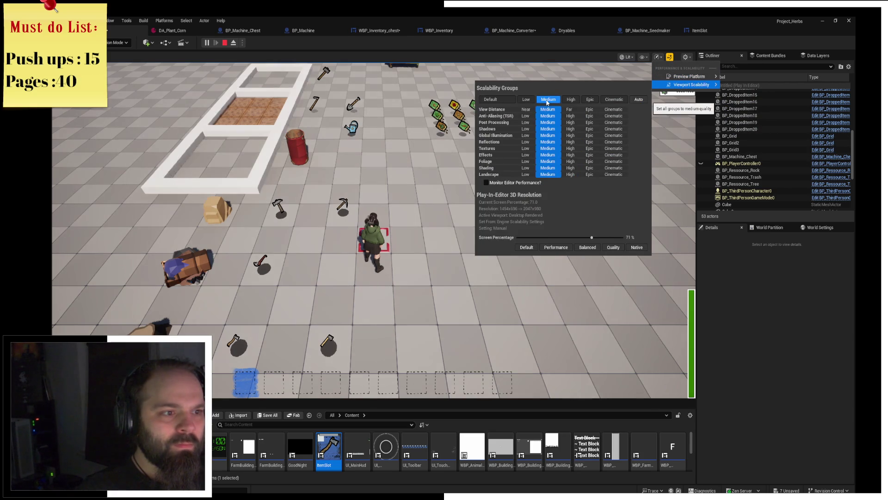
click(526, 100)
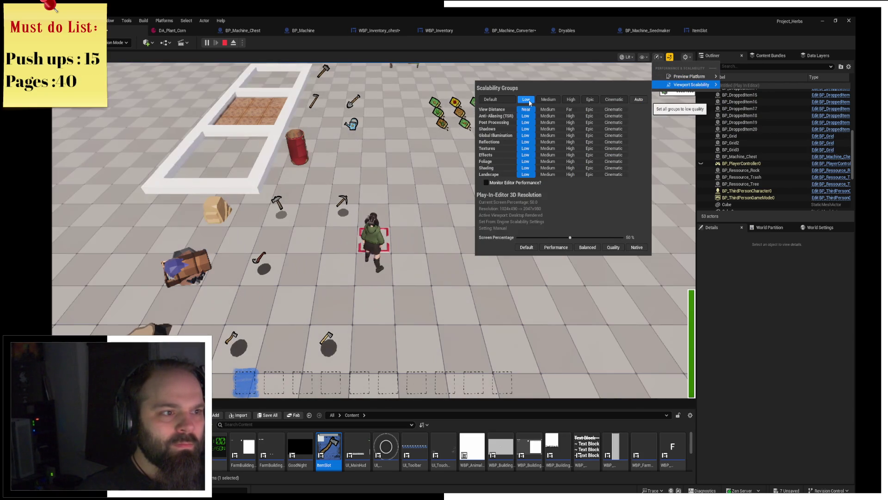
click(413, 156)
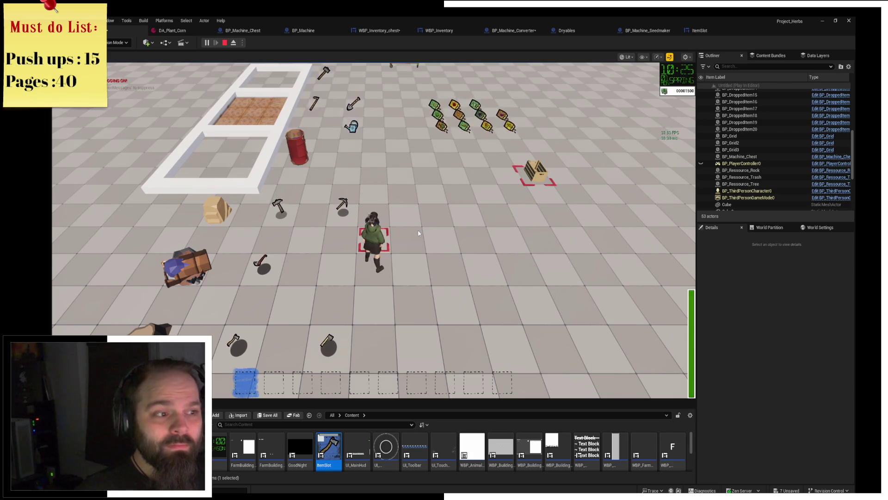
Walk around collecting the axes, pickaxe, hammer, watering can, sickle, shovel and seed packets
key(s)
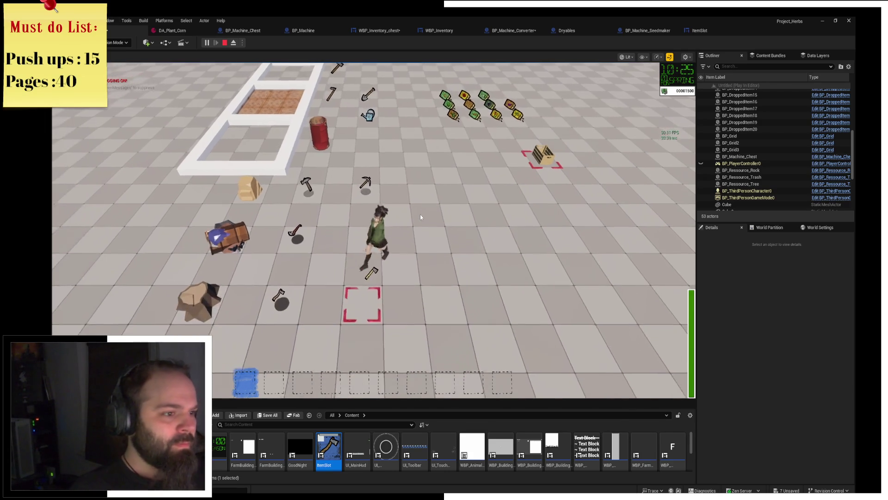
key(3)
key(w)
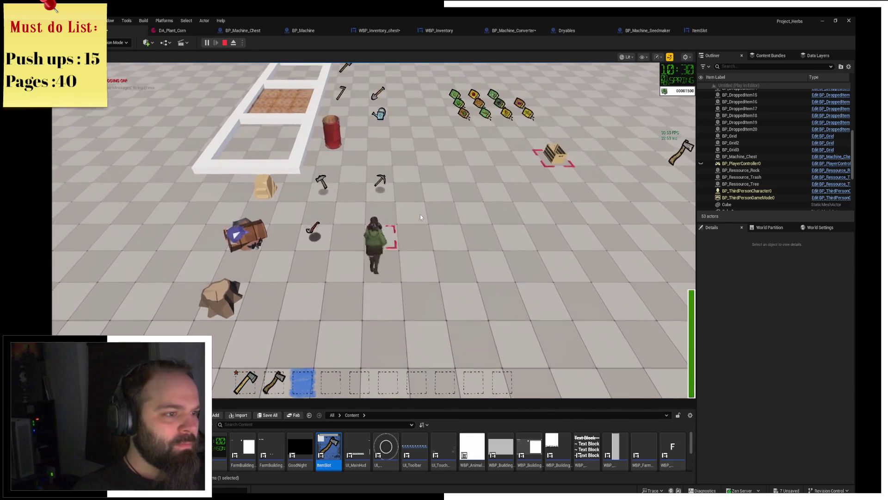
key(w)
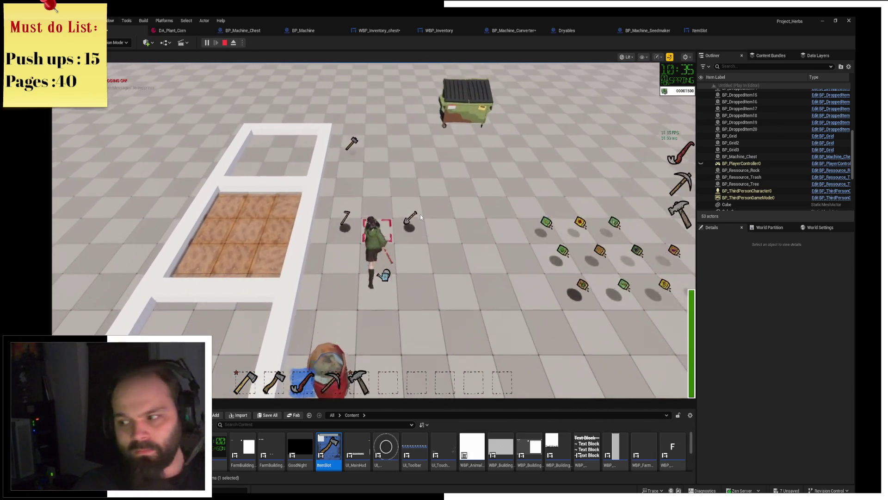
key(s)
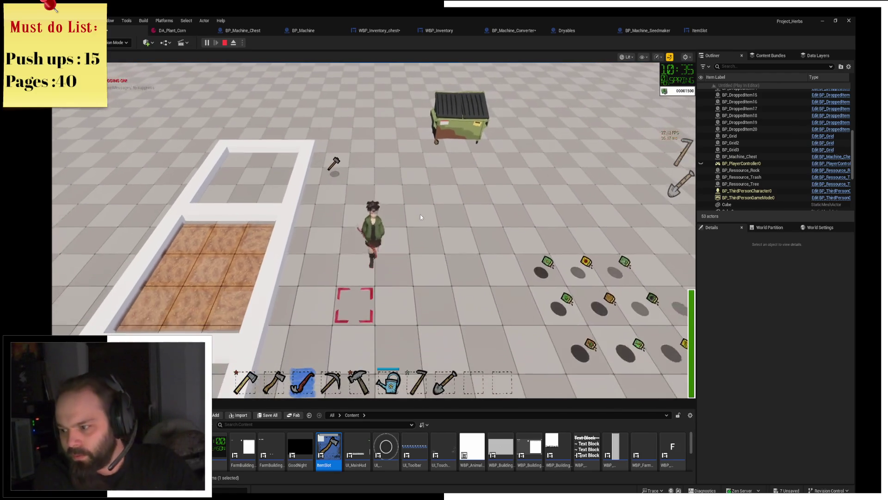
key(s)
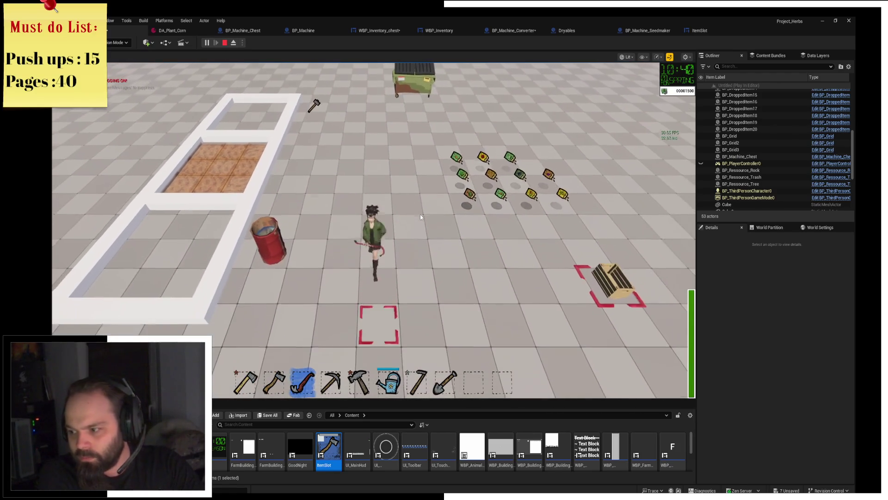
key(a)
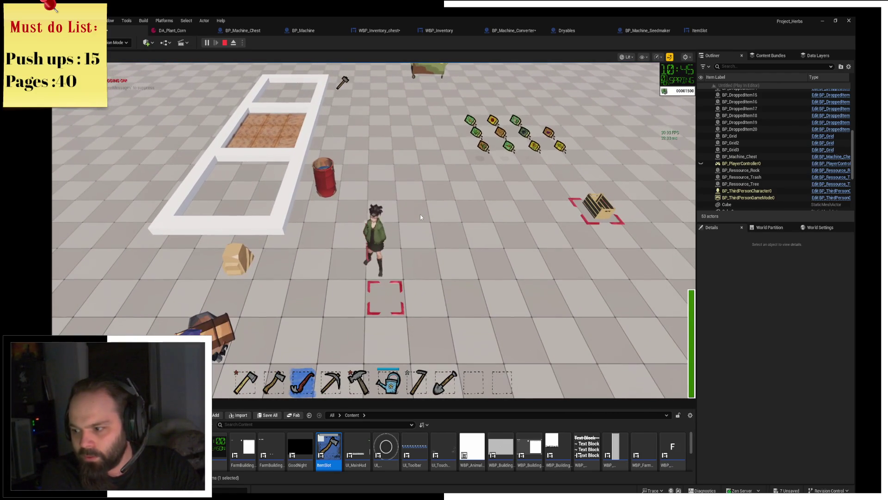
key(w)
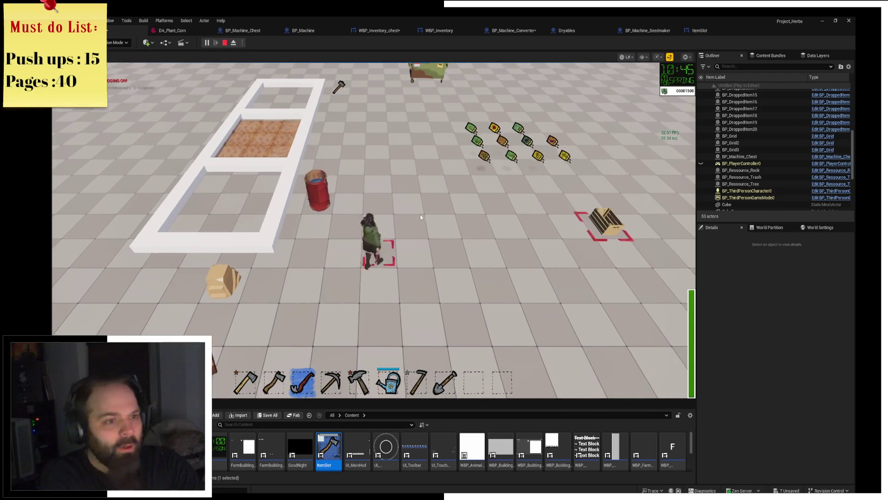
key(d)
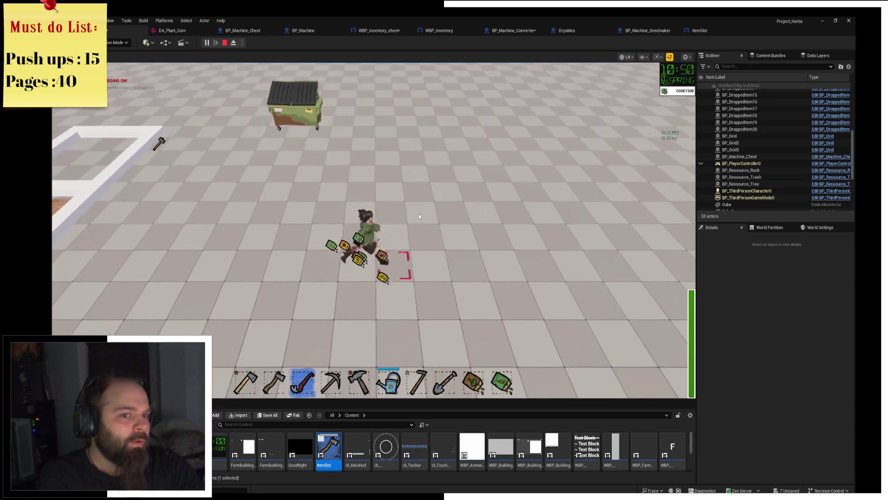
key(a)
key(s)
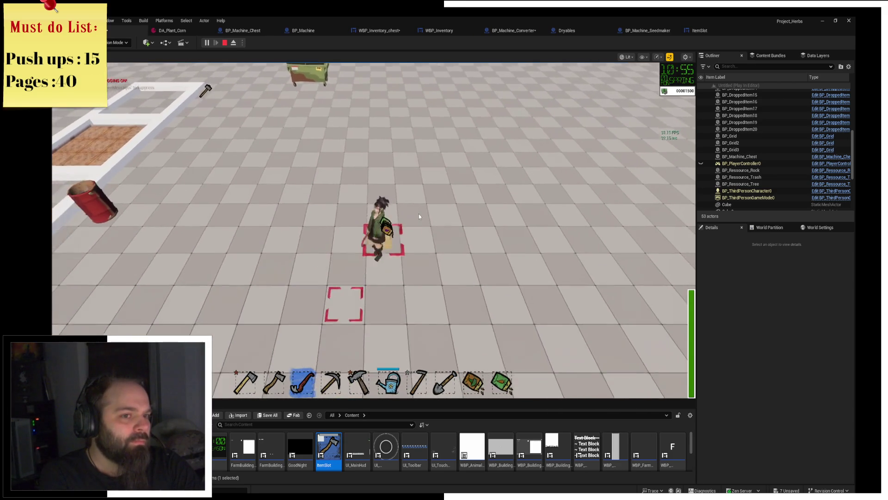
Open the chest, move the tools including crowbar and hammer into it, and drop the hammer
key(w)
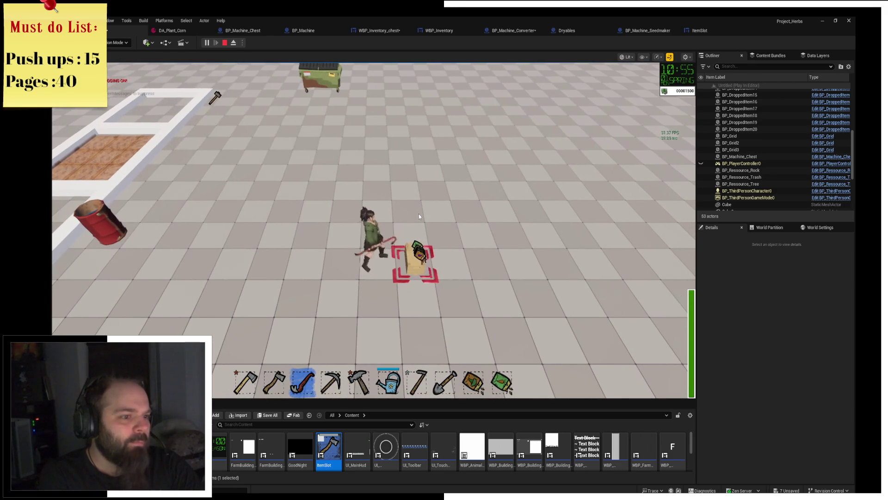
key(e)
right_click(213, 148)
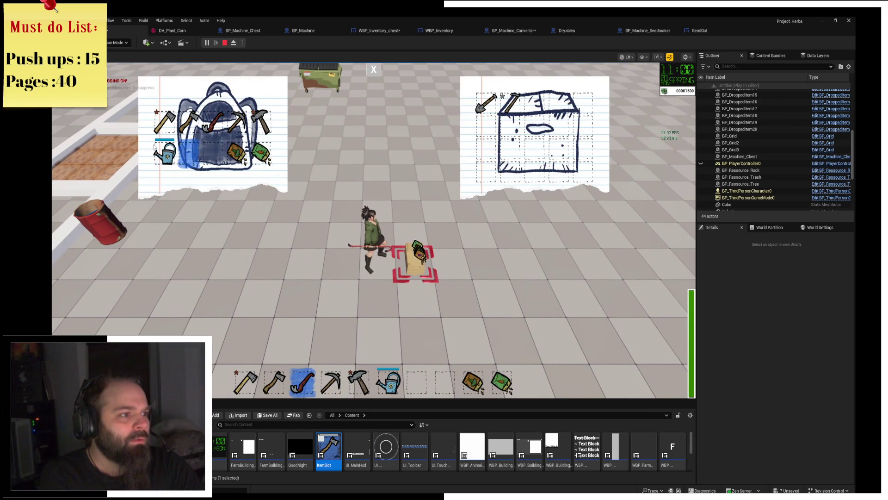
right_click(190, 150)
right_click(166, 153)
right_click(163, 120)
right_click(213, 122)
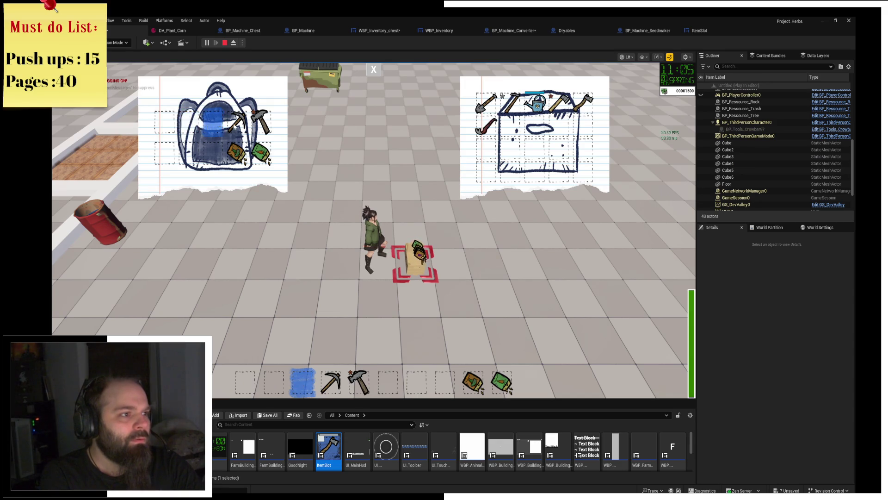
right_click(261, 121)
click(374, 70)
Close the inventory panels and walk over to pick the hammer back up
key(a)
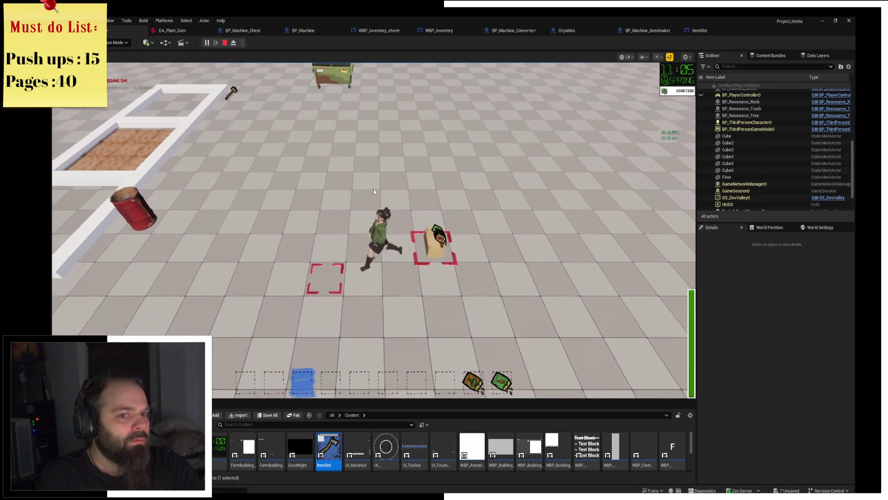
key(a)
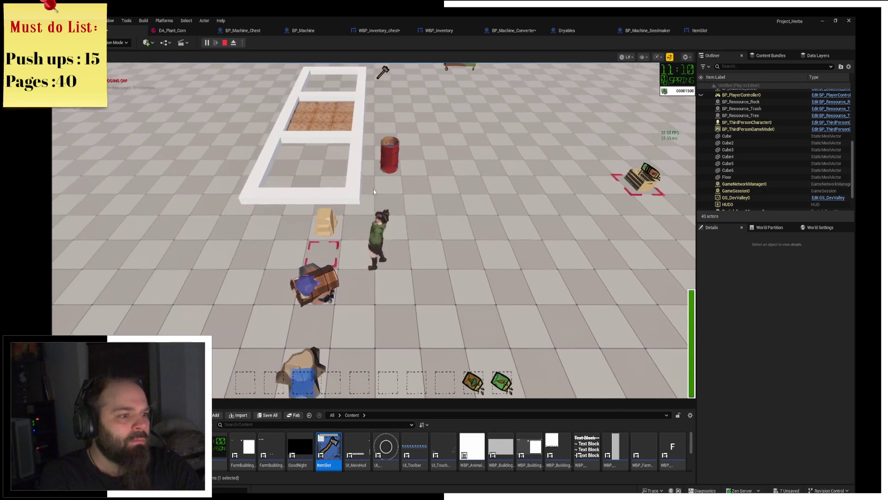
key(w)
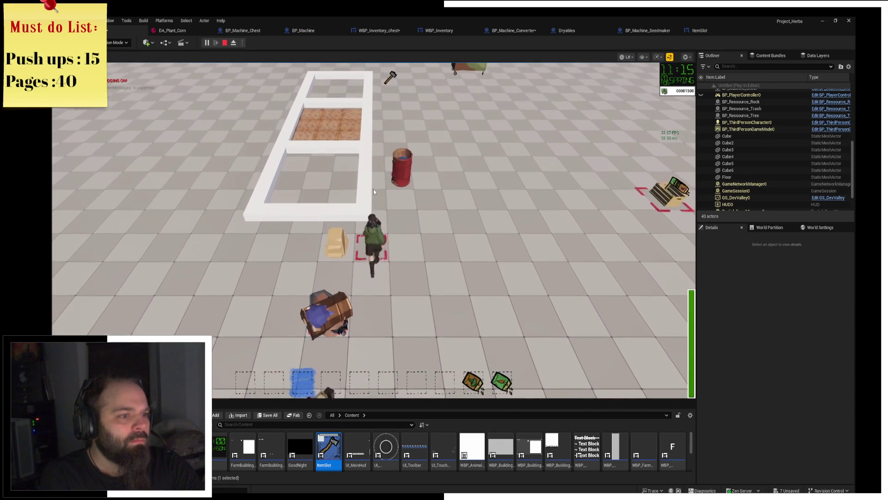
key(w)
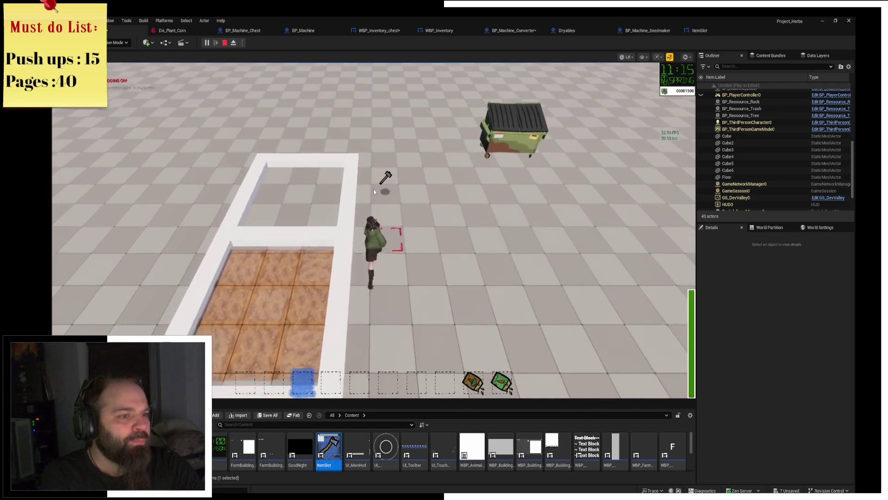
key(s)
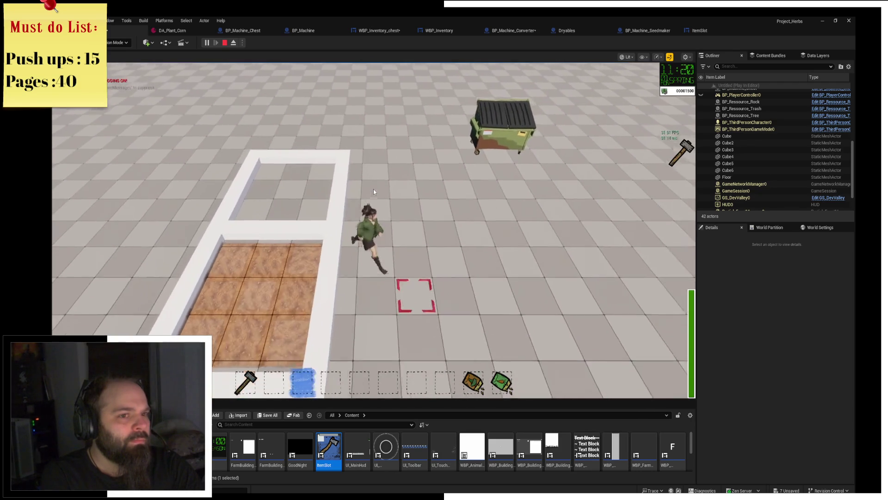
key(s)
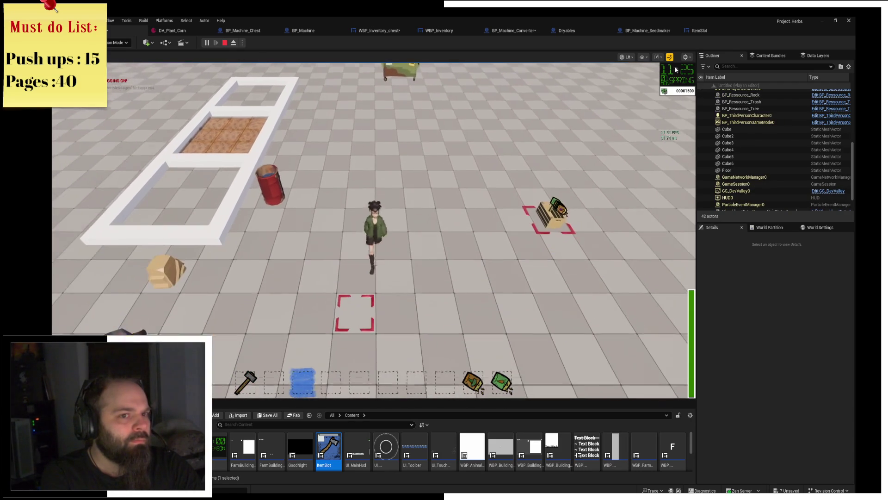
Set viewport scalability to Medium, then to High, and return focus to the game view
click(660, 58)
mouse_move(689, 76)
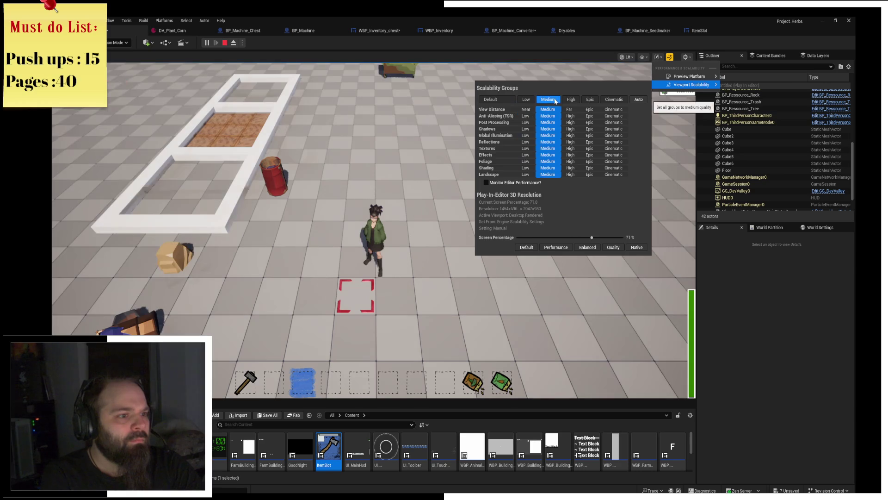
click(555, 100)
key(s)
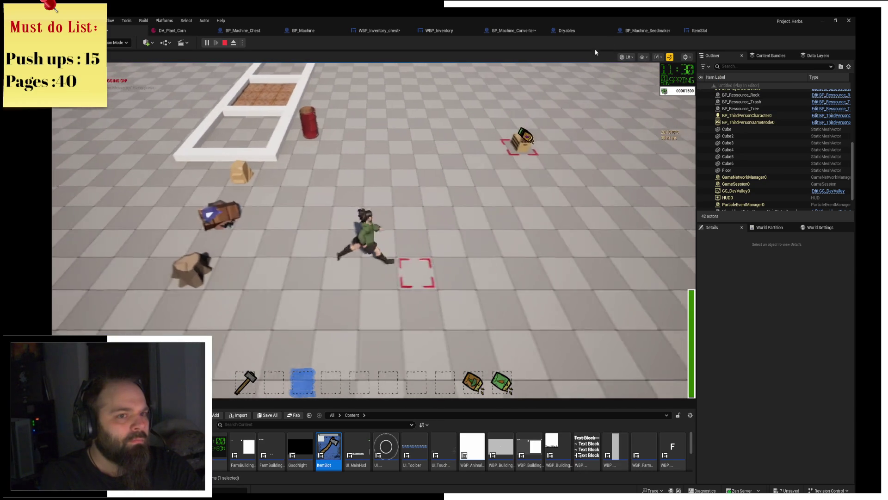
click(657, 57)
mouse_move(680, 77)
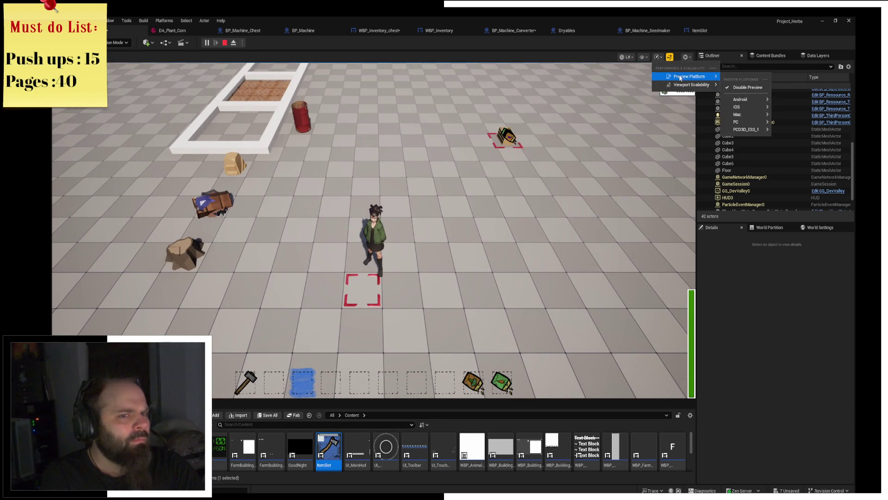
click(572, 100)
click(434, 165)
Run to the crate to fill the hotbar with seed packets, then stop the session with Esc
key(d)
key(w)
key(d)
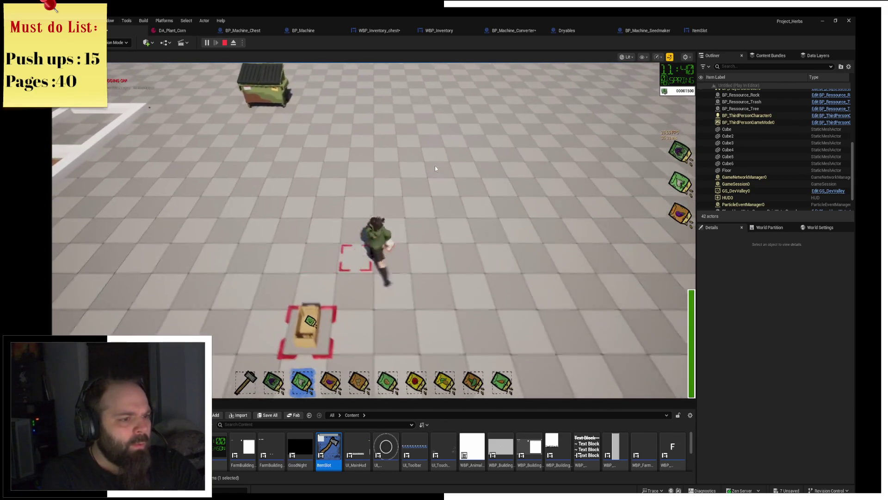
key(s)
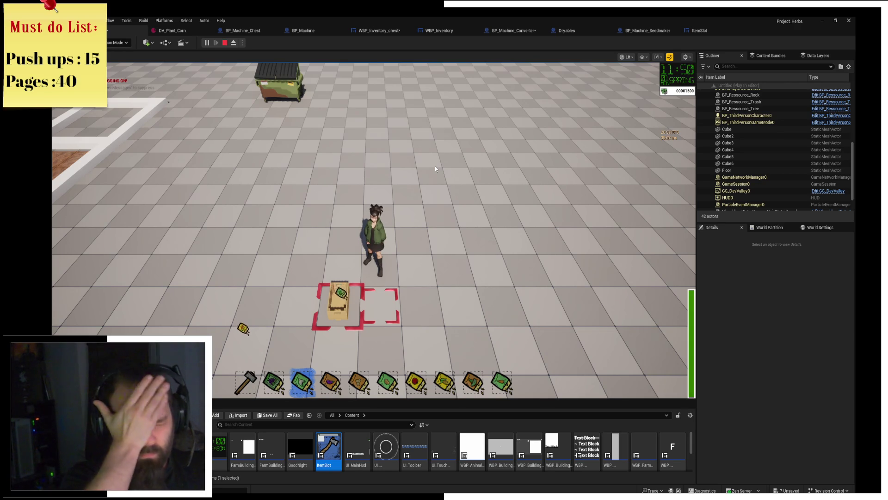
key(a)
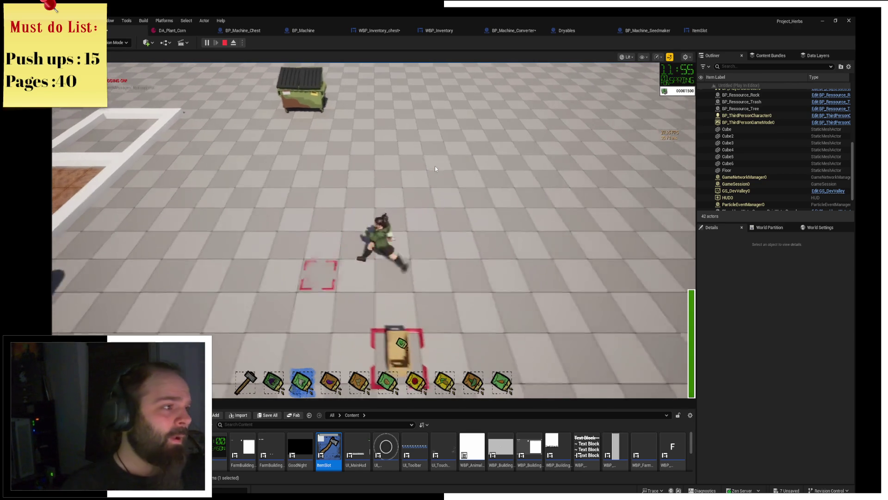
key(s)
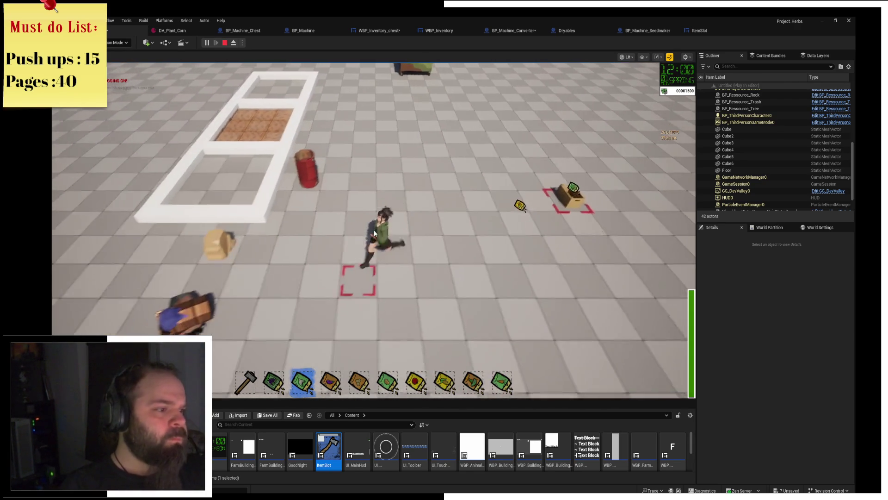
scroll(375, 233, up, 2)
key(s)
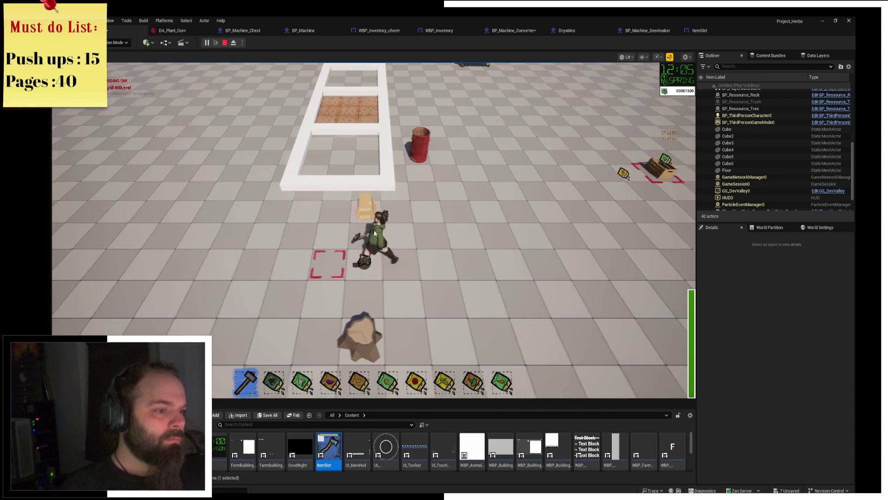
key(s)
key(s)
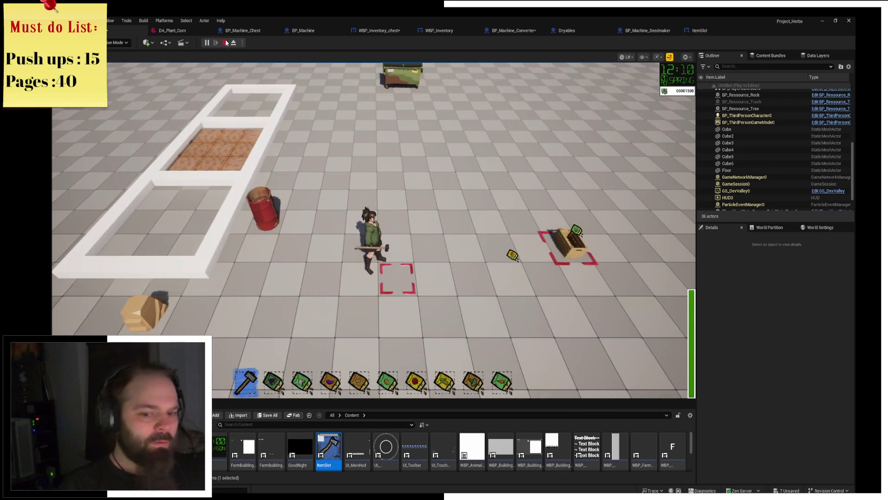
key(Escape)
Close the editor and choose Save Selected for the checked assets in the Save Content dialog
click(849, 20)
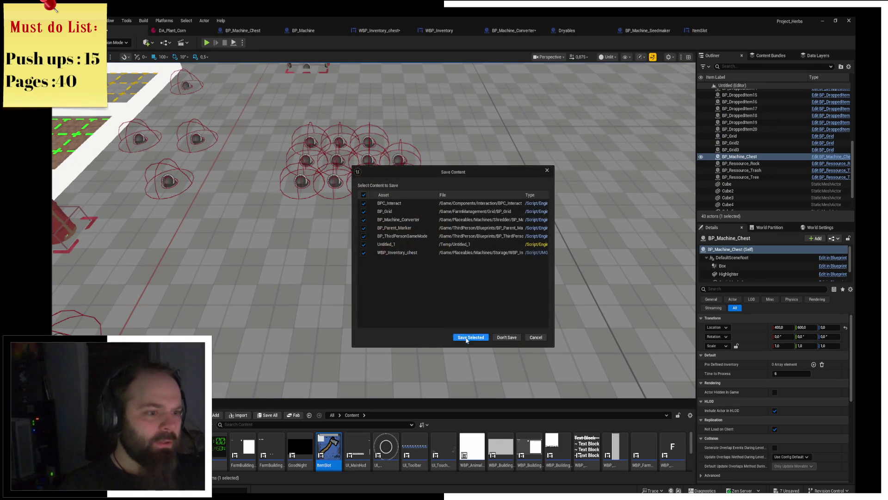
click(471, 339)
text(OperationPhoenix)
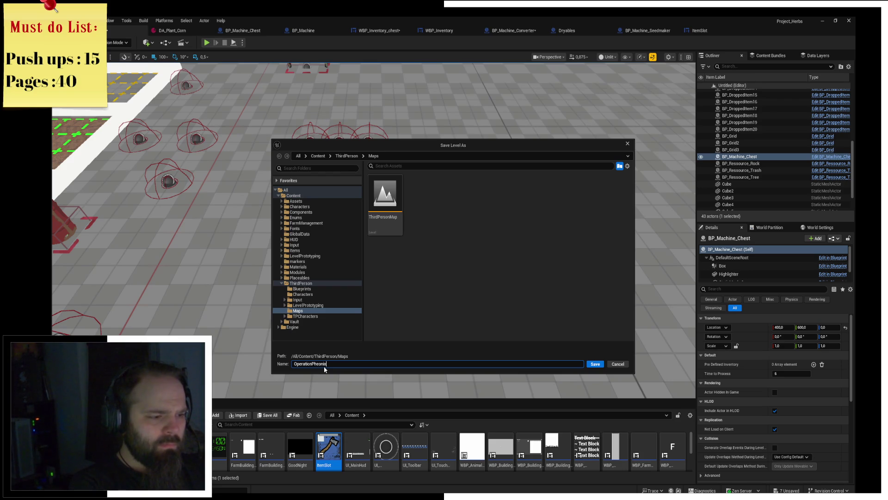
Save the level as OperationPhoeni in the Content folder
click(294, 195)
click(596, 364)
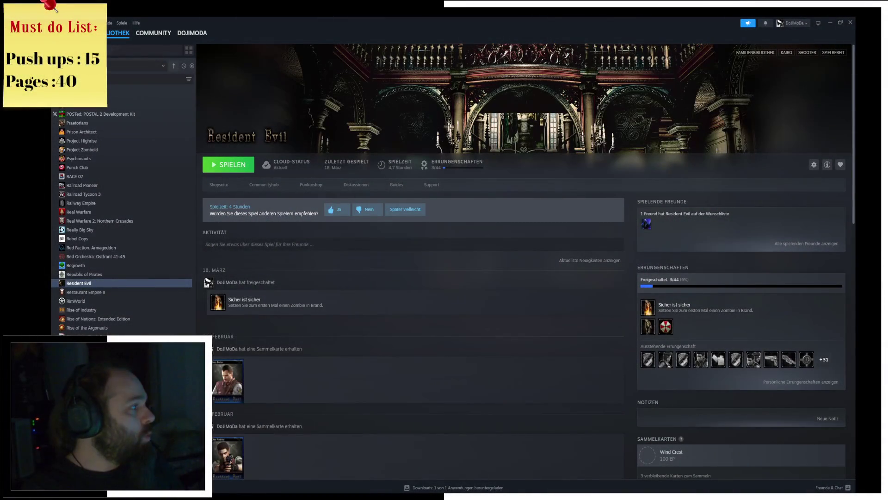
Start Resident Evil with the green SPIELEN button on its Steam library page
click(228, 164)
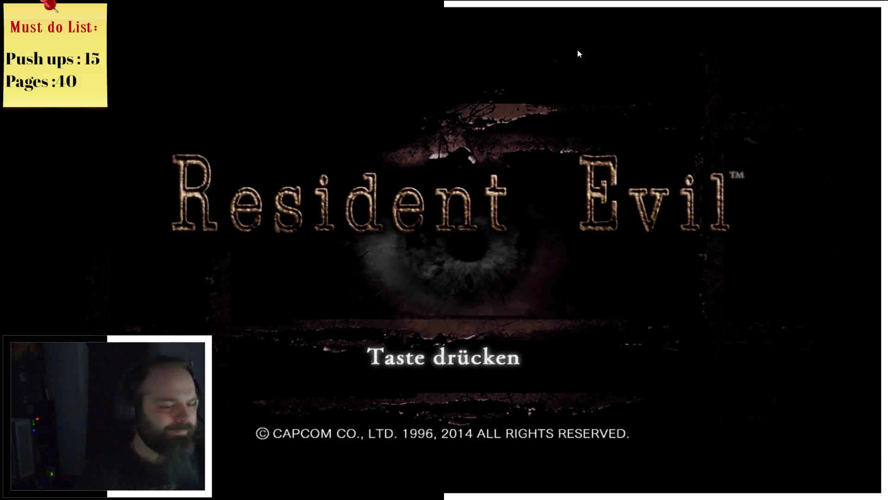
Skip the title screen and save-icon notice, then load the Mansion Dining Room save in slot 1
key(Return)
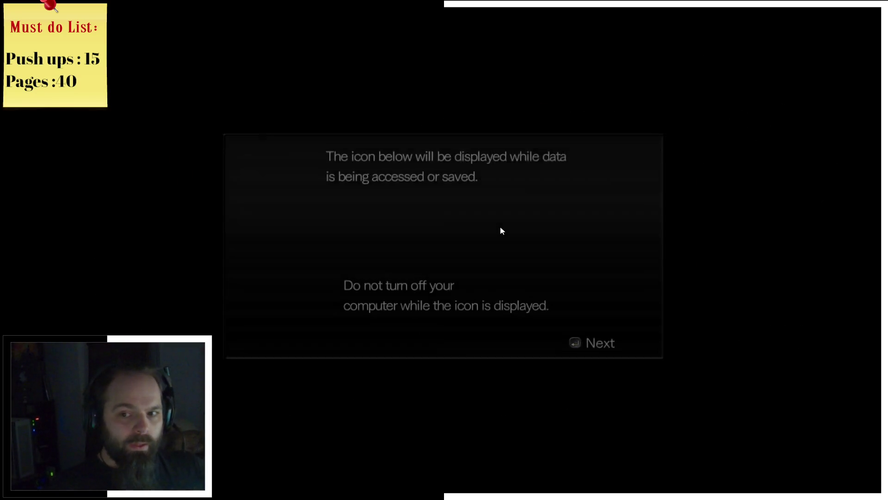
key(Return)
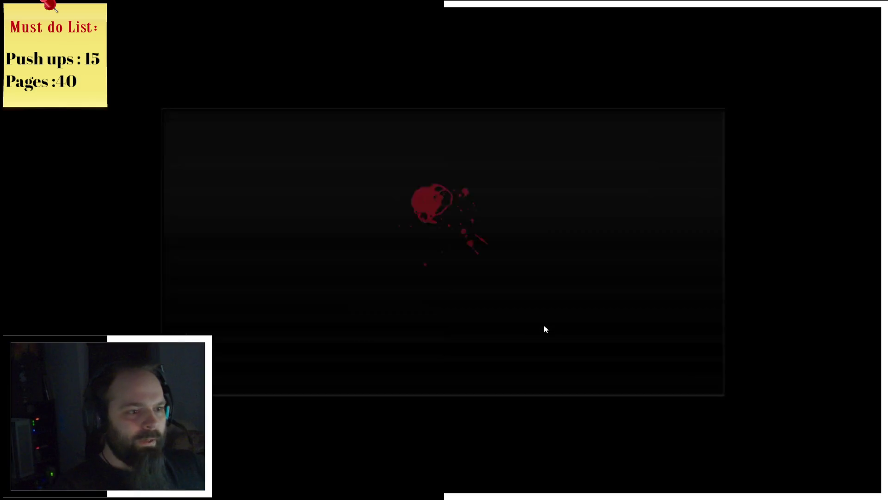
click(482, 323)
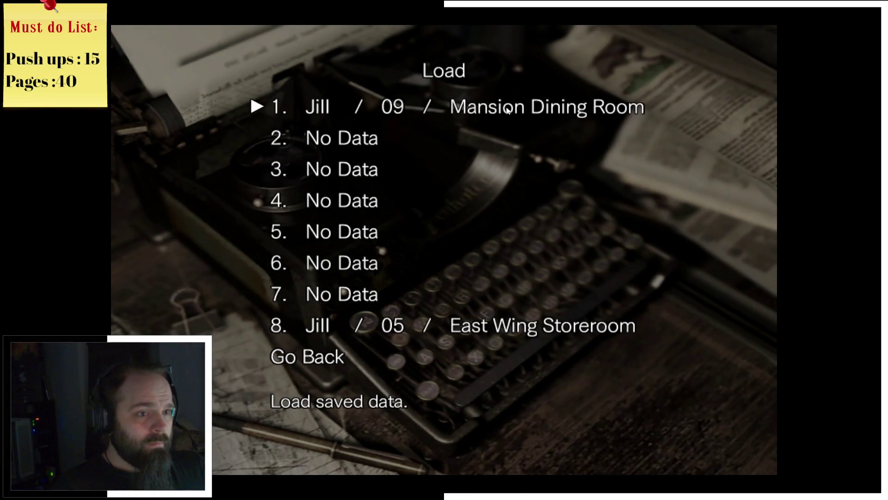
click(507, 114)
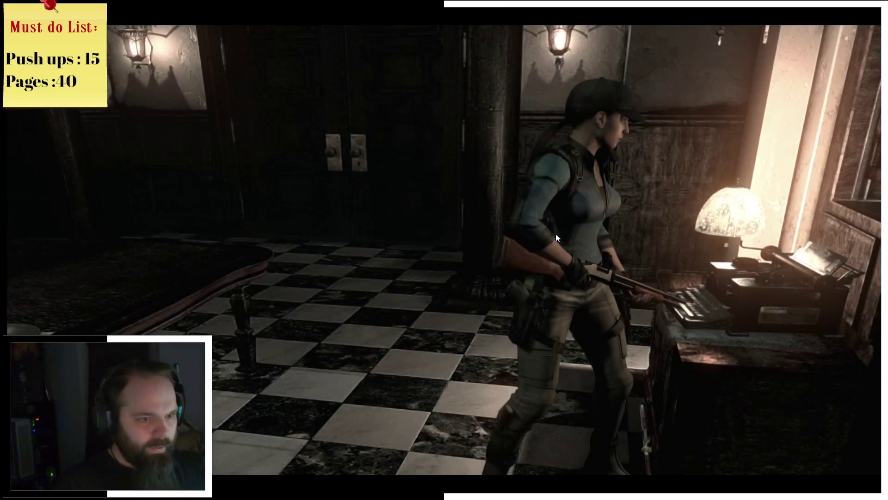
Walk Jill past the fireplace to the right door, check the Mansion 1F map, then run down the hallway
key(s)
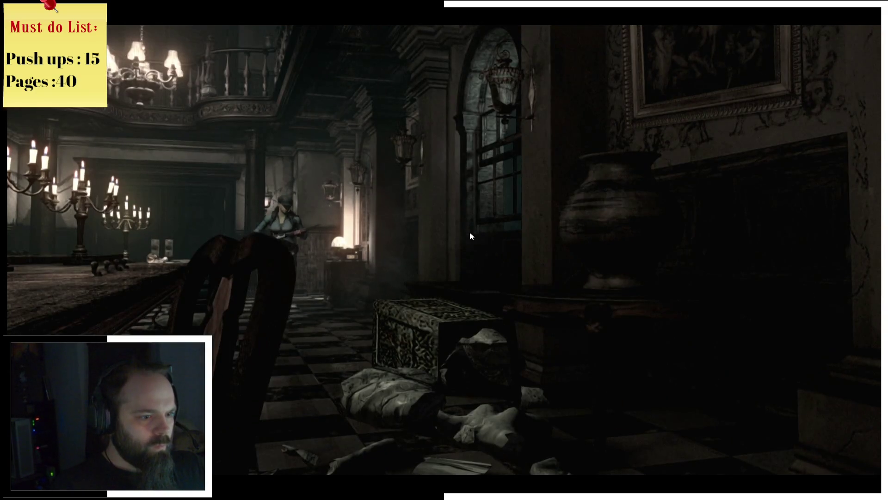
key(s)
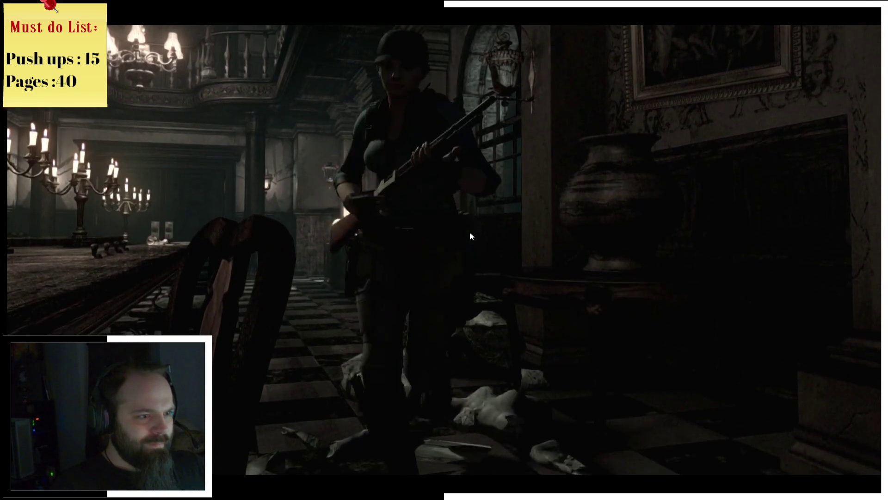
key(w)
key(d)
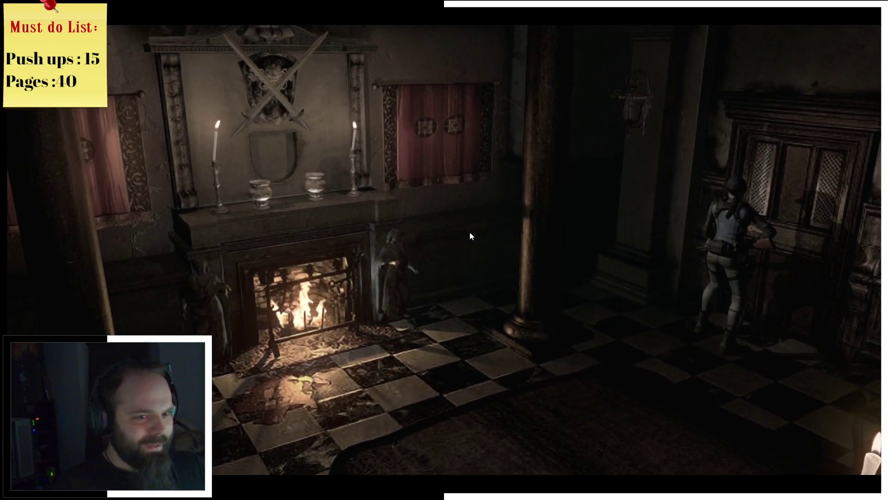
key(m)
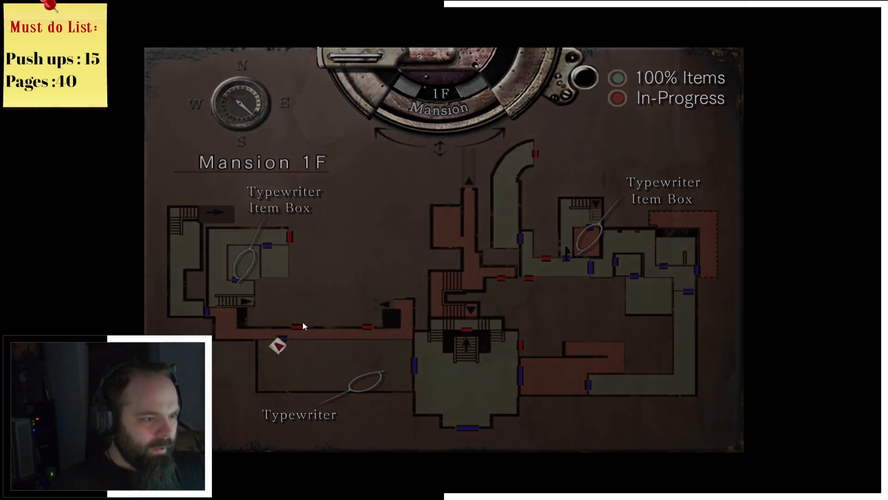
key(m)
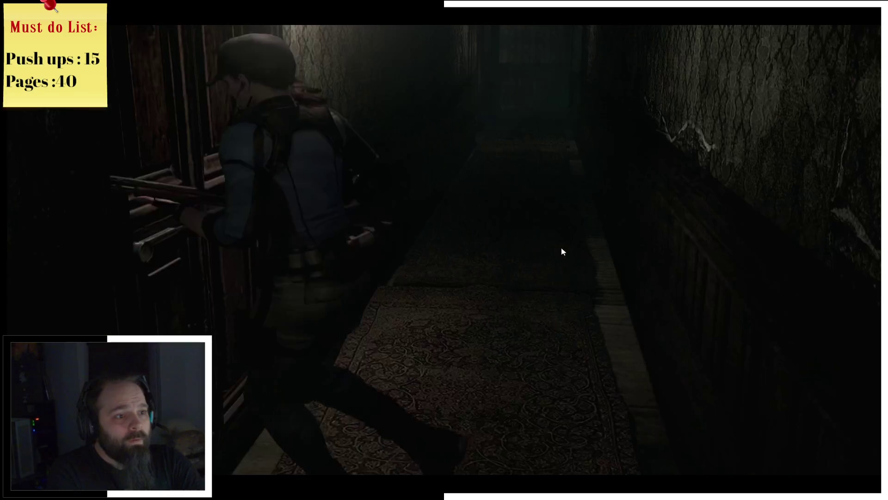
key(w)
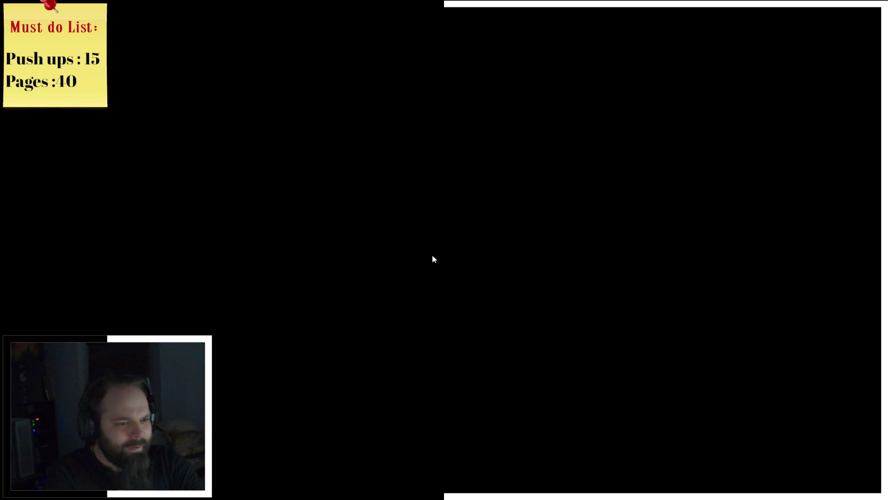
Walk Jill around the bar room and past the piano into the checkered hallway
key(w)
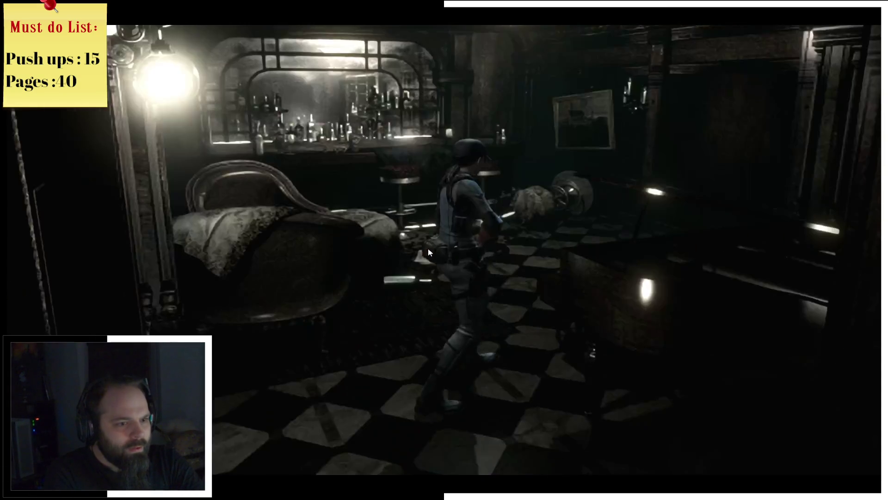
key(a)
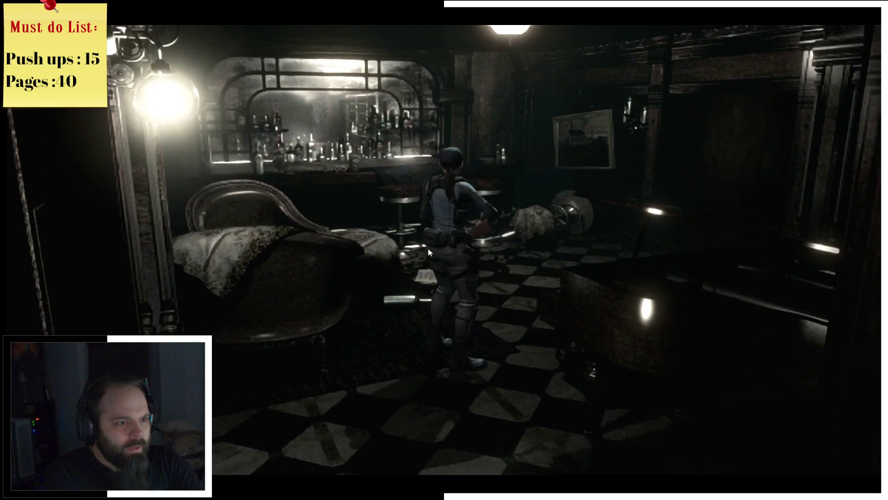
key(a)
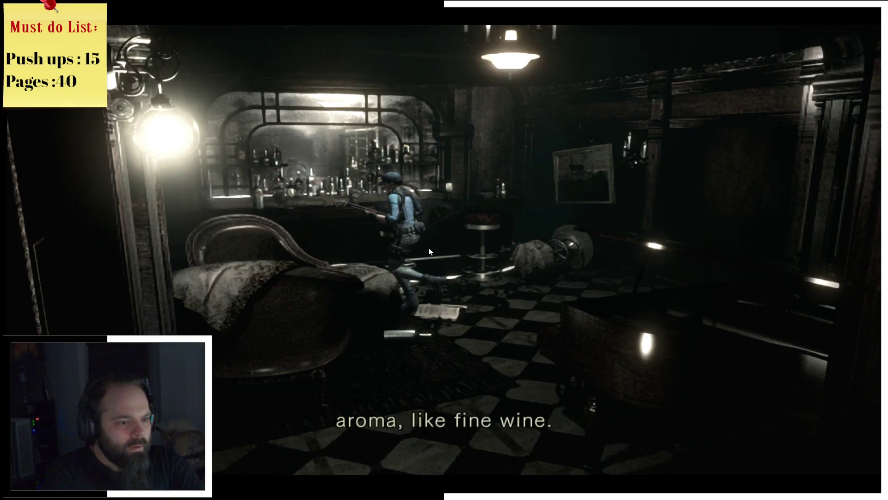
key(d)
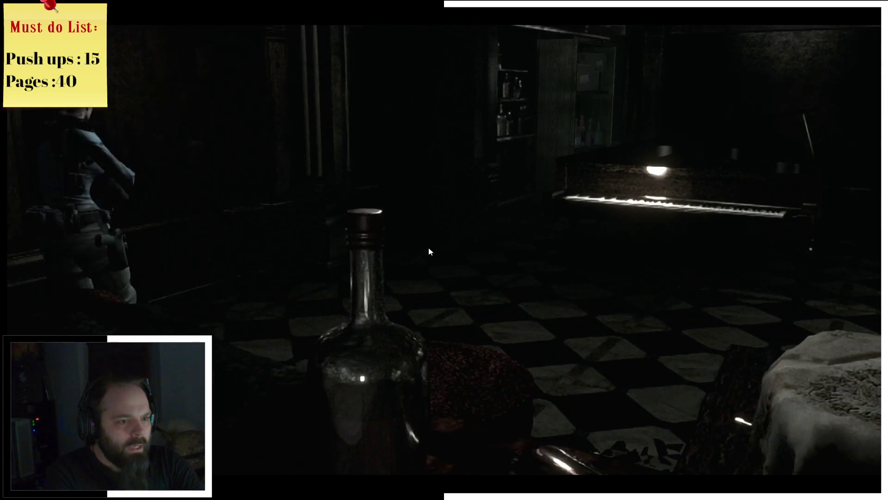
key(d)
key(d)
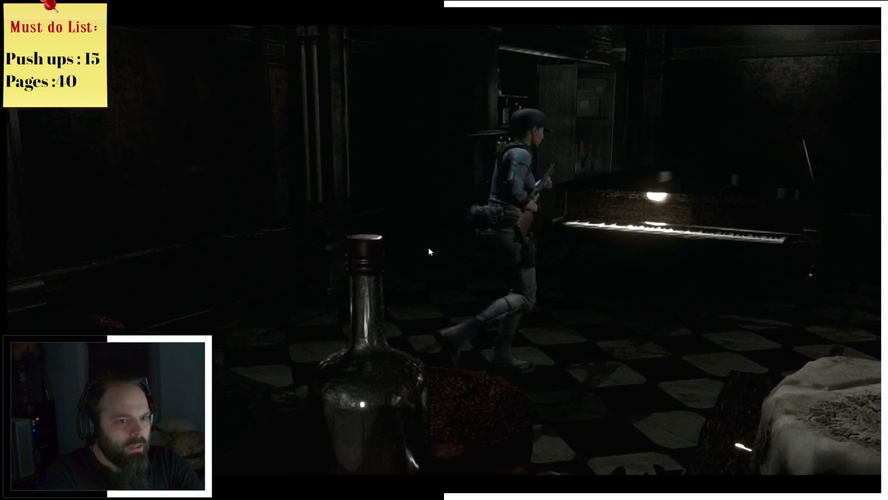
key(a)
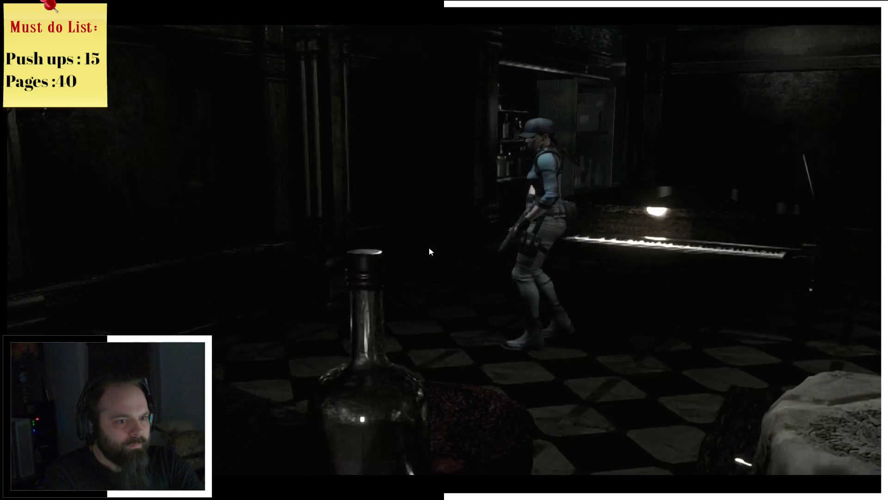
key(w)
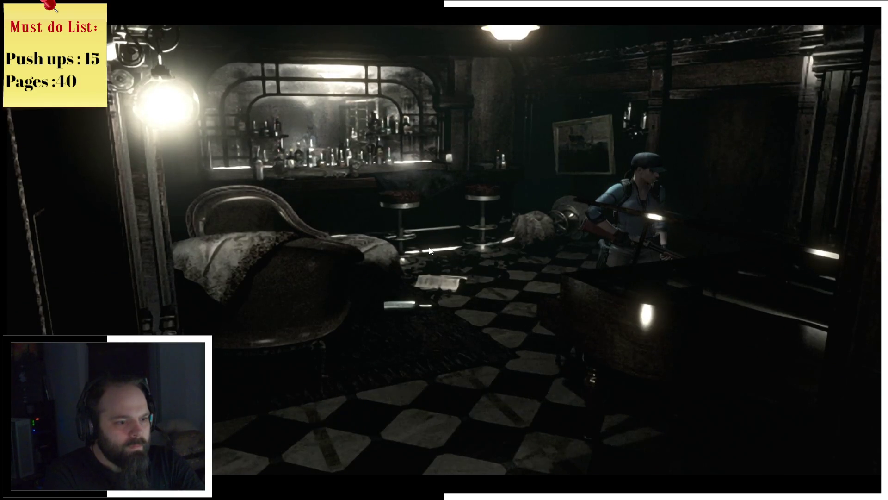
key(w)
key(w)
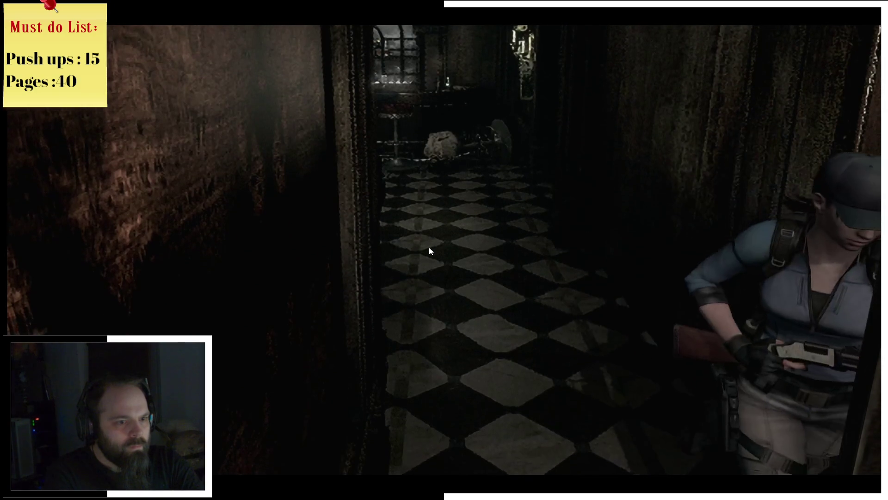
key(w)
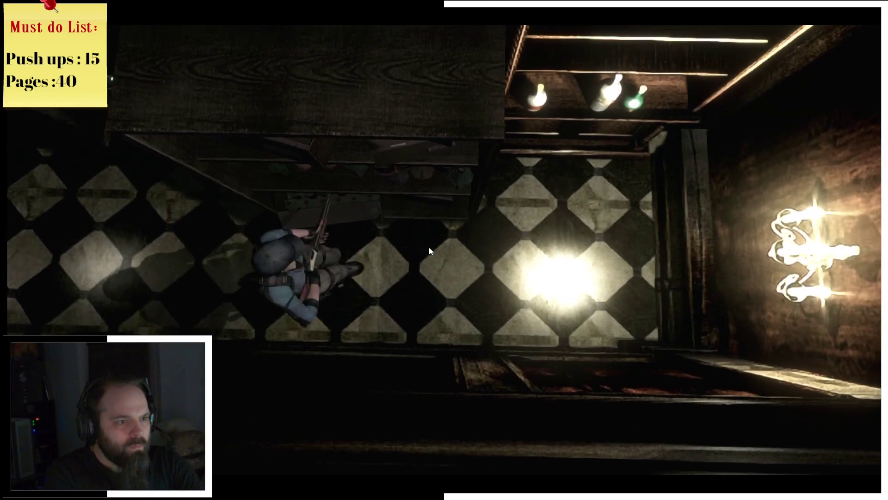
Cross the checkered floor, search the shelf by the stairs and take the Moonlight Sonata sheet music
key(w)
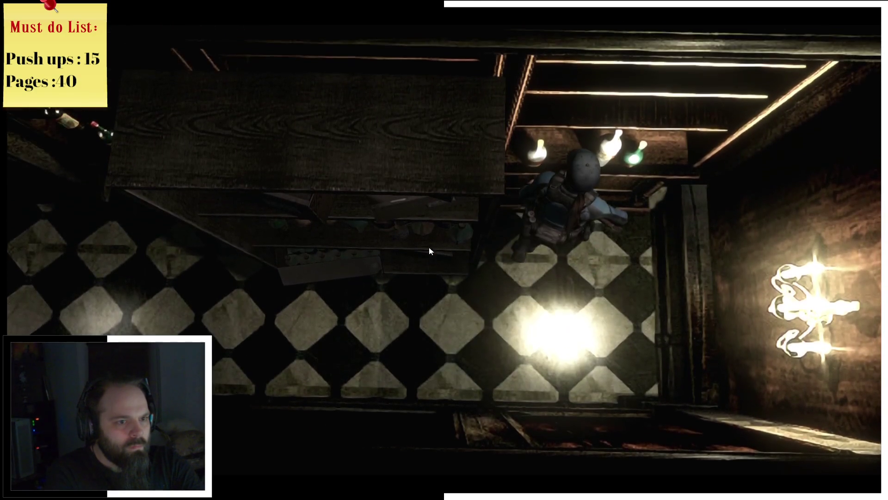
key(w)
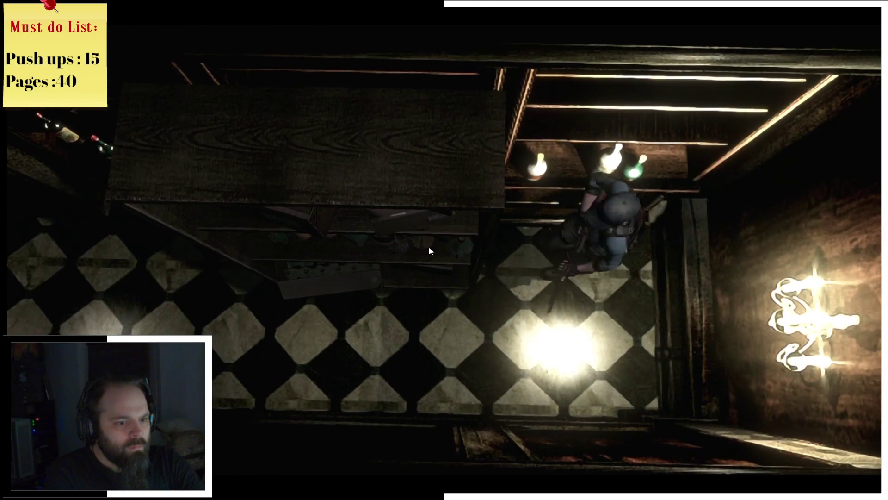
key(w)
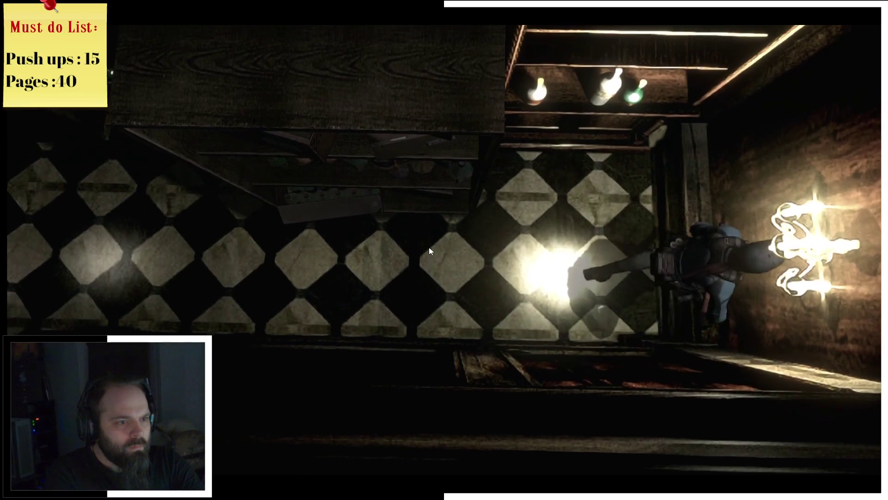
key(w)
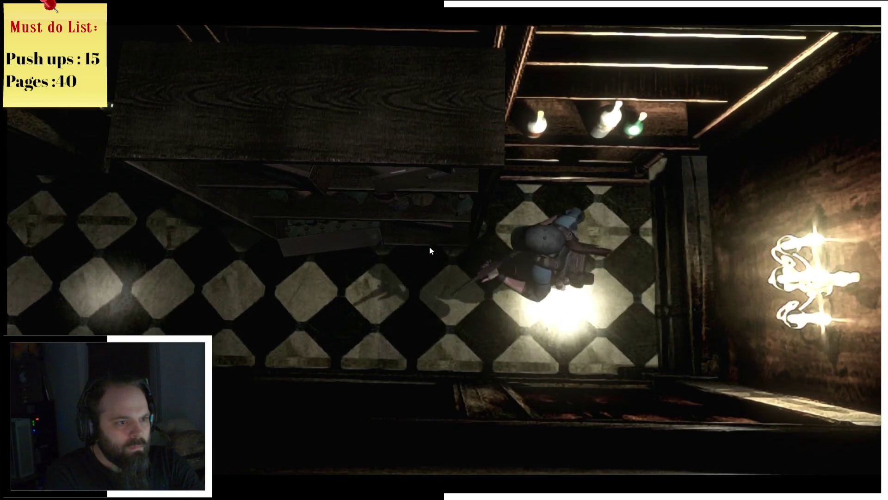
key(w)
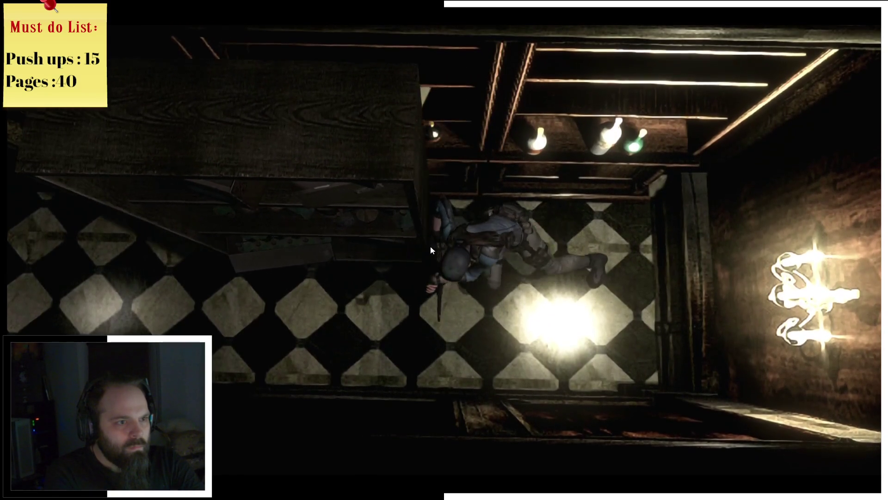
key(w)
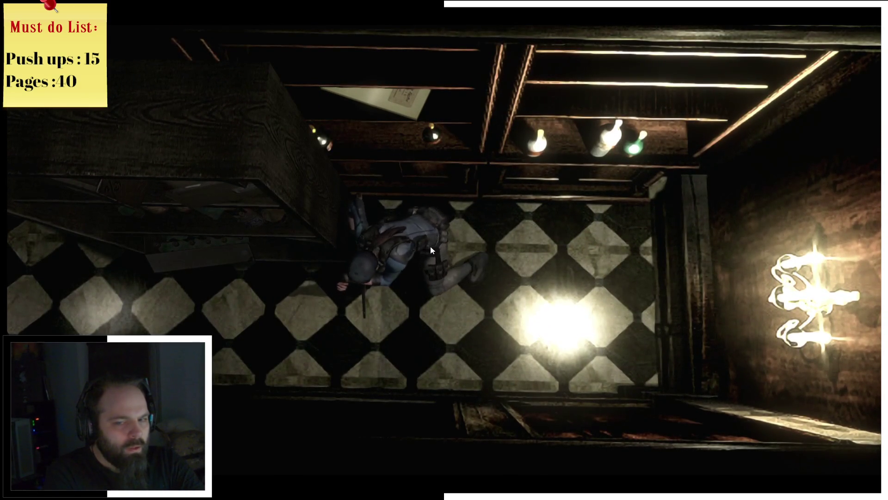
key(w)
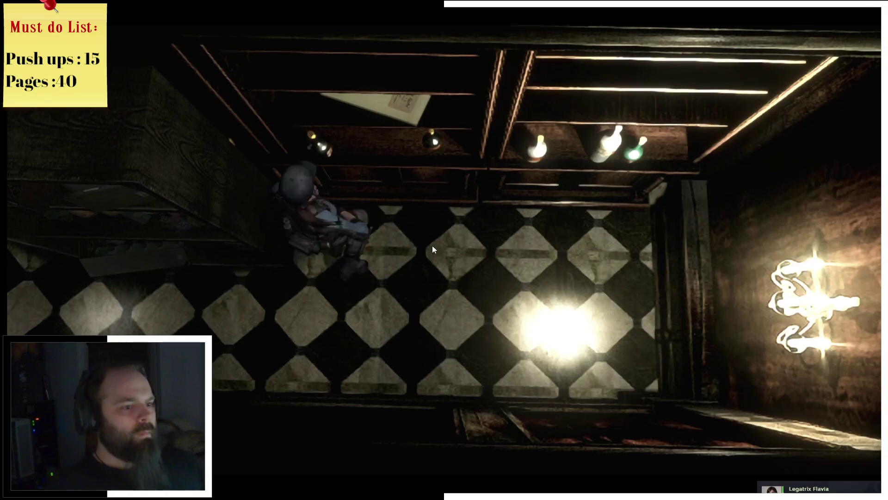
key(w)
key(e)
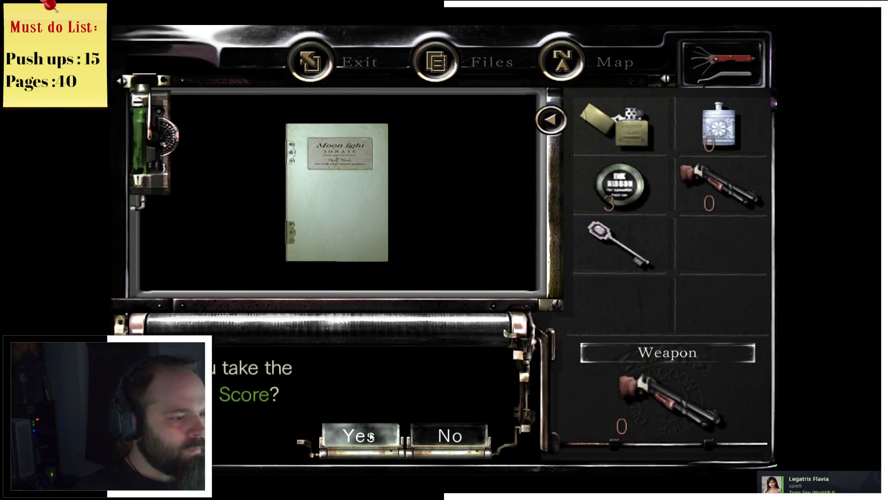
click(372, 435)
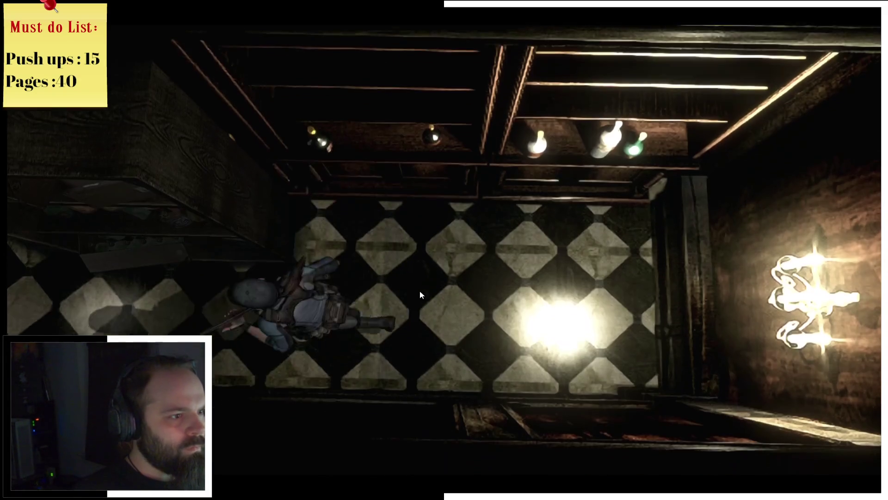
Head back toward the piano room, check the Mansion 1F map, and stop beside the piano
key(a)
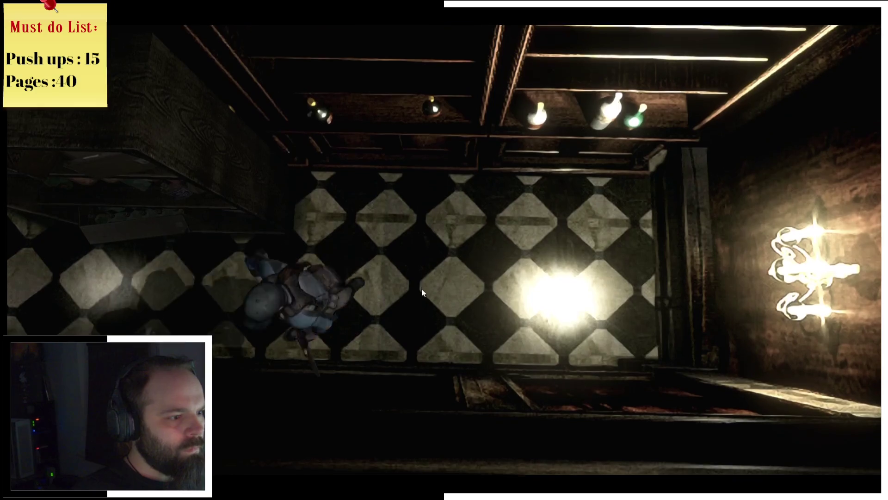
key(w)
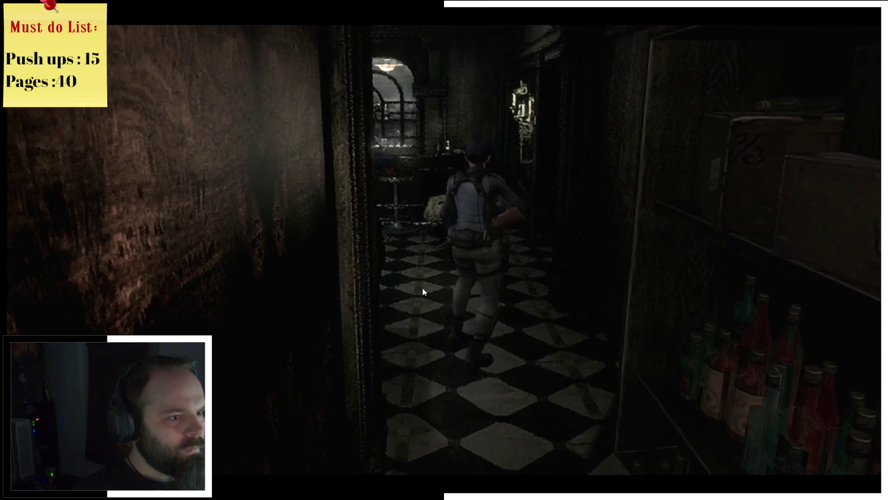
key(m)
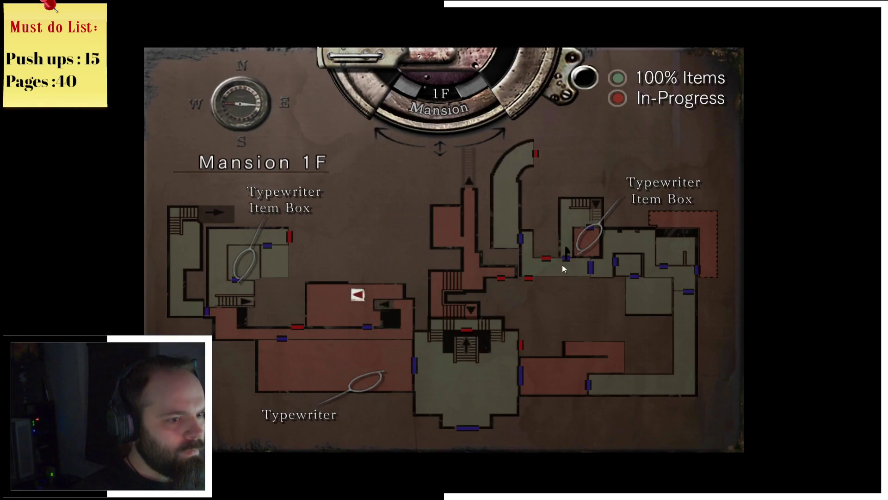
key(m)
key(a)
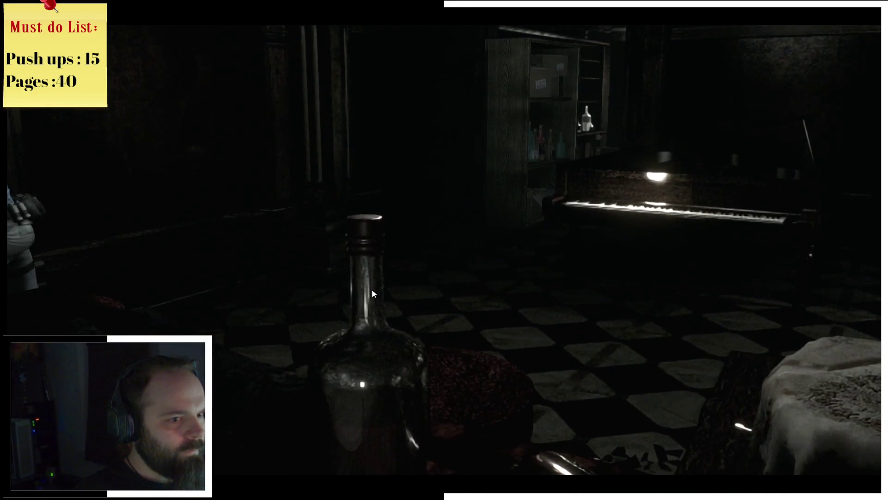
key(d)
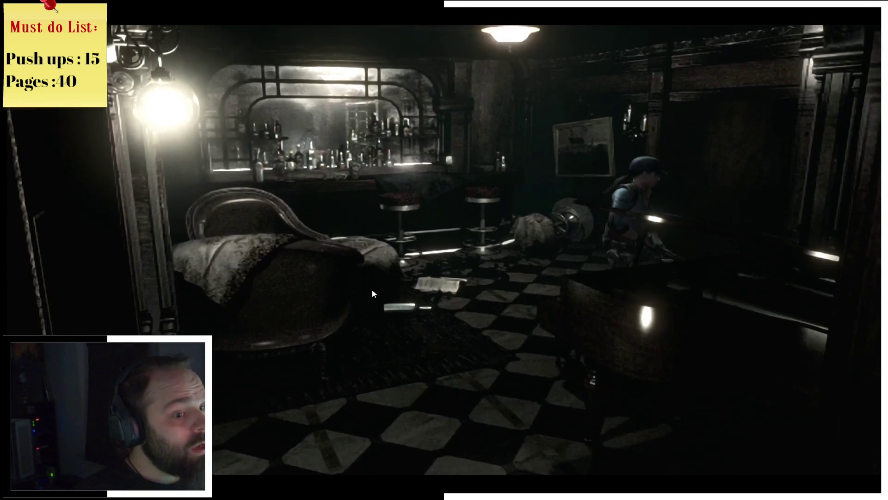
key(s)
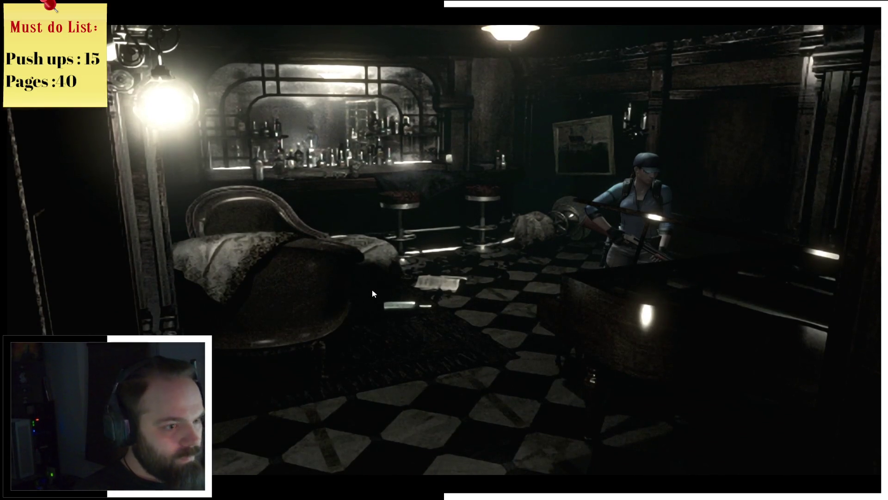
Try using the sheet music from the inventory, then examine the grand piano
key(Tab)
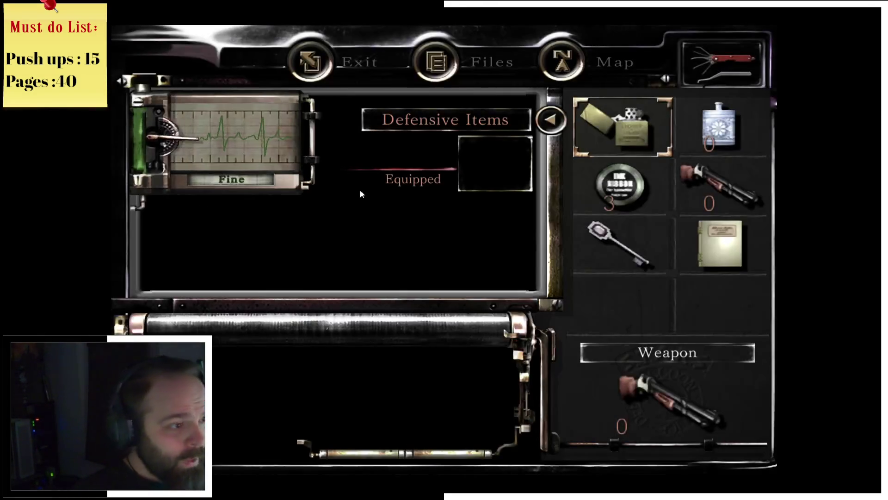
click(718, 253)
click(489, 220)
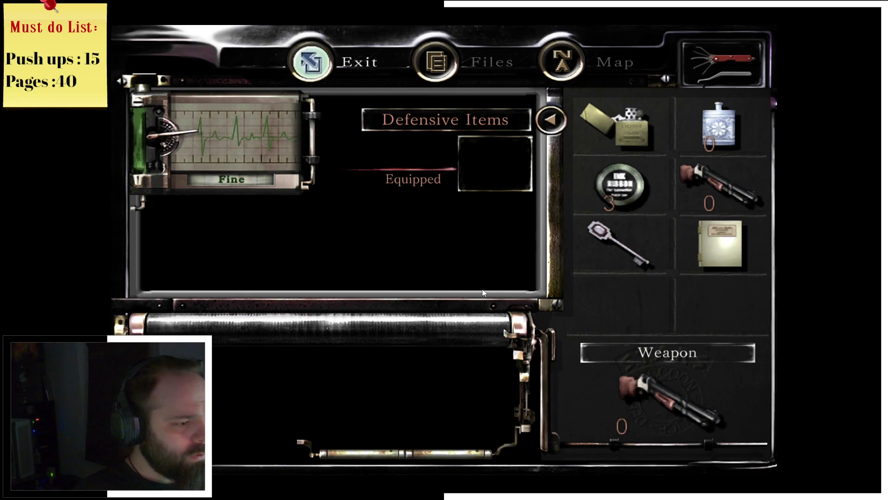
key(Tab)
key(Return)
key(Return)
key(s)
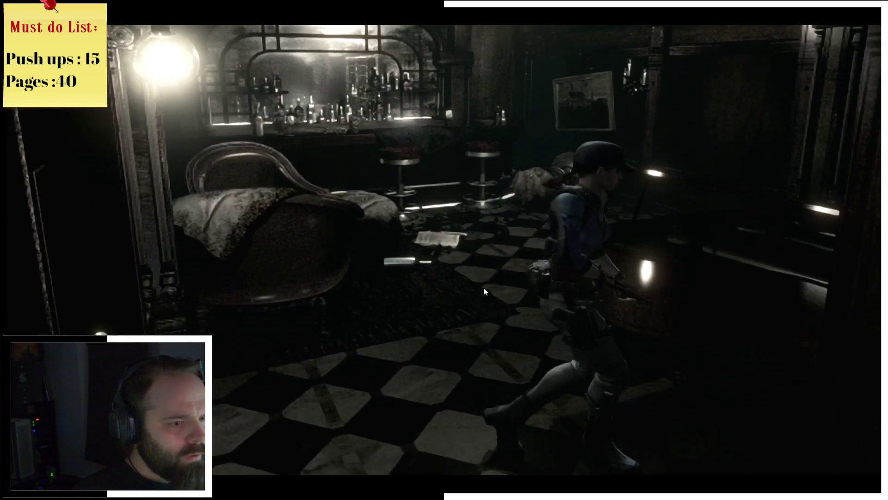
Examine the oak bar counter, then run back past the piano toward the bottle-shelf corridor
key(w)
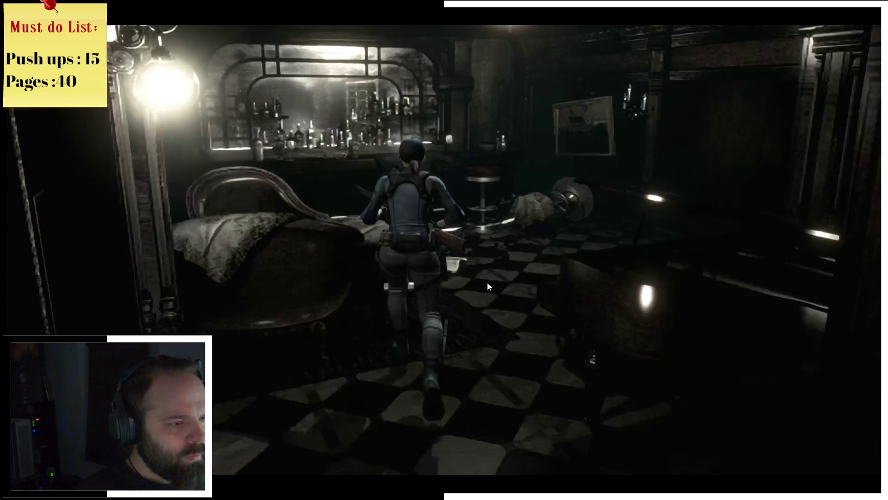
key(w)
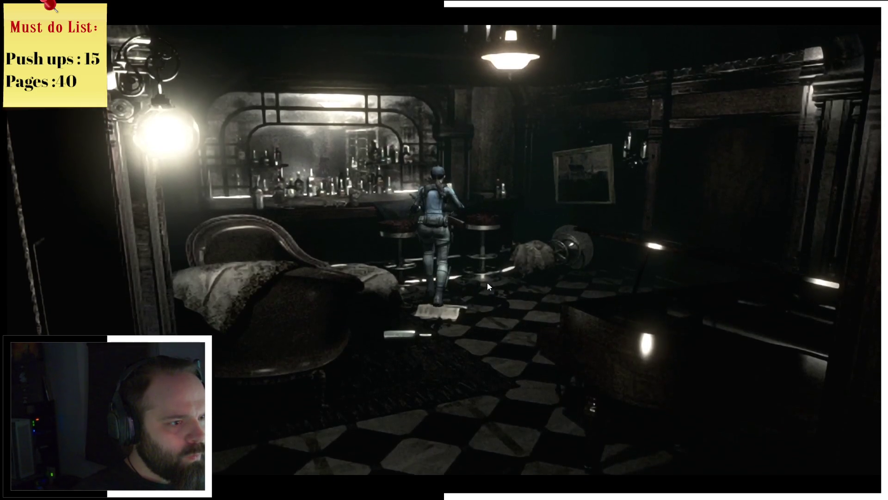
key(Return)
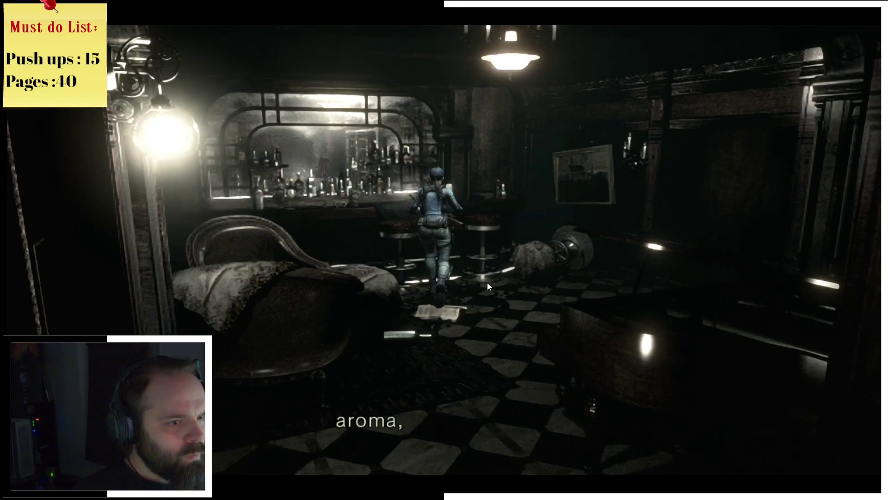
key(Return)
key(a)
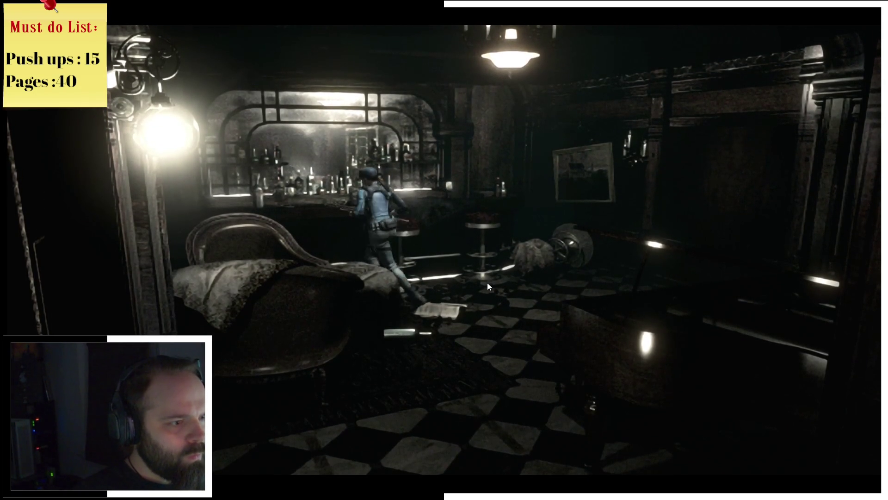
key(d)
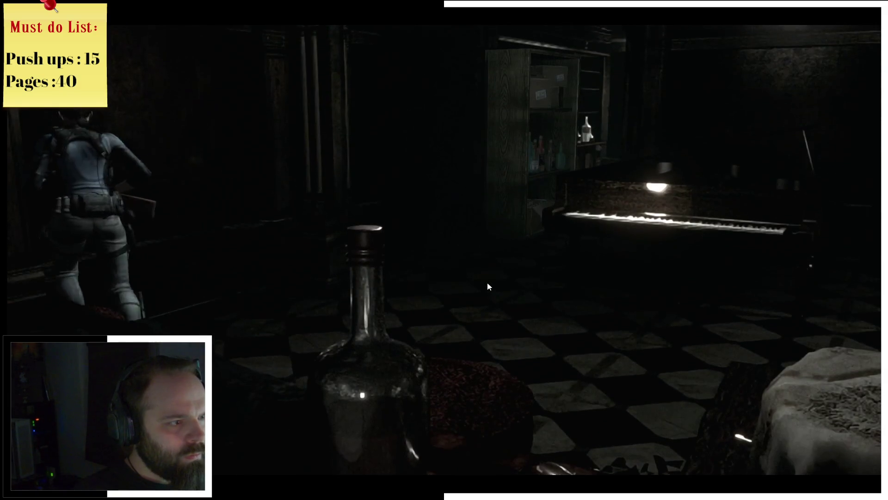
key(d)
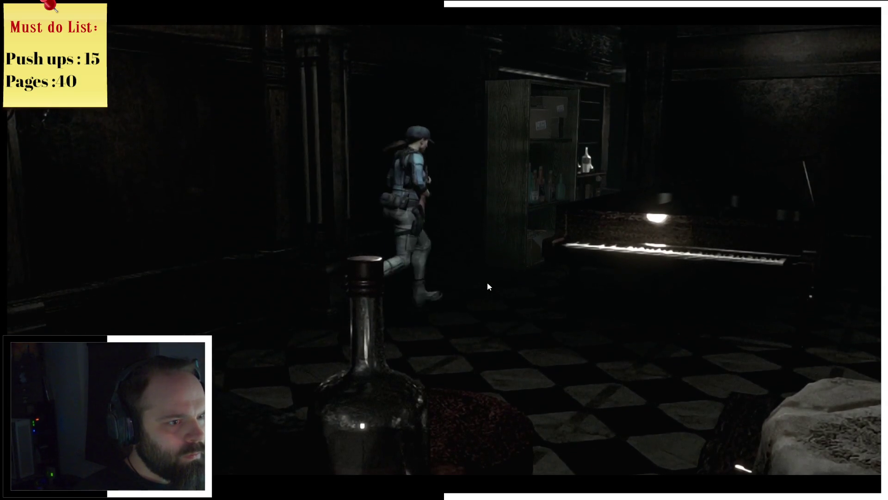
key(d)
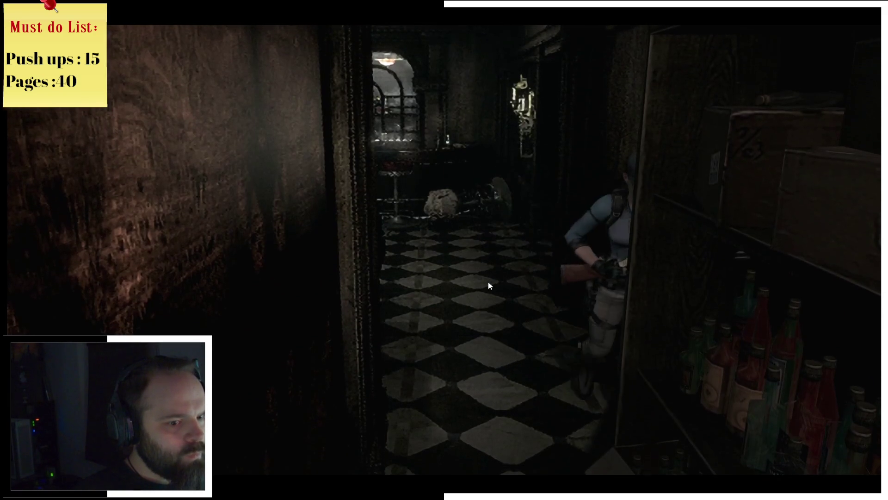
Walk Jill down the corridor past the wine shelves to the doorway and open the inventory
key(s)
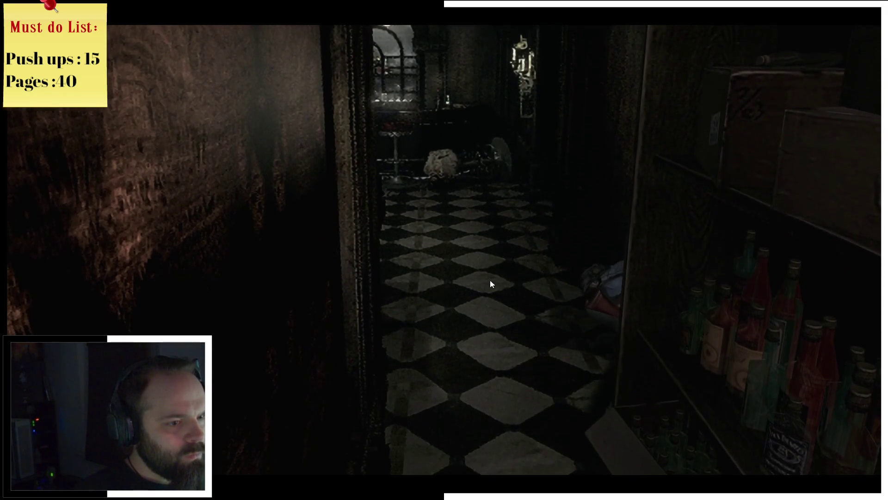
key(s)
key(s)
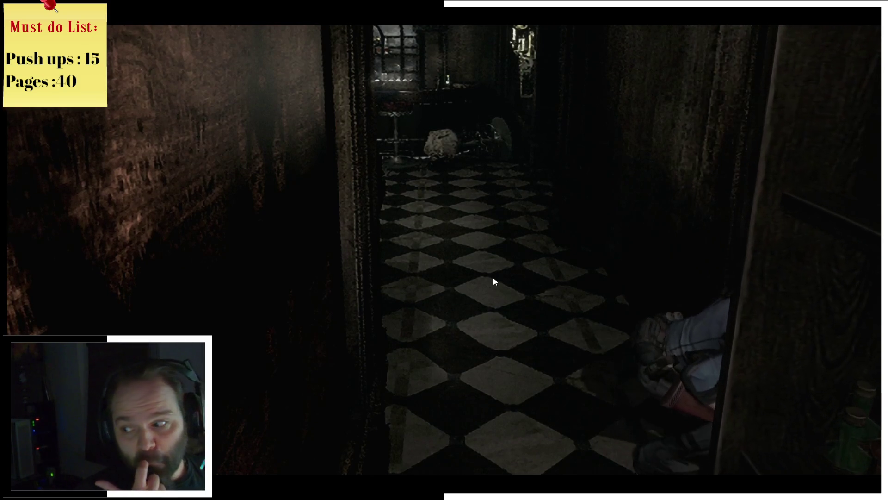
key(s)
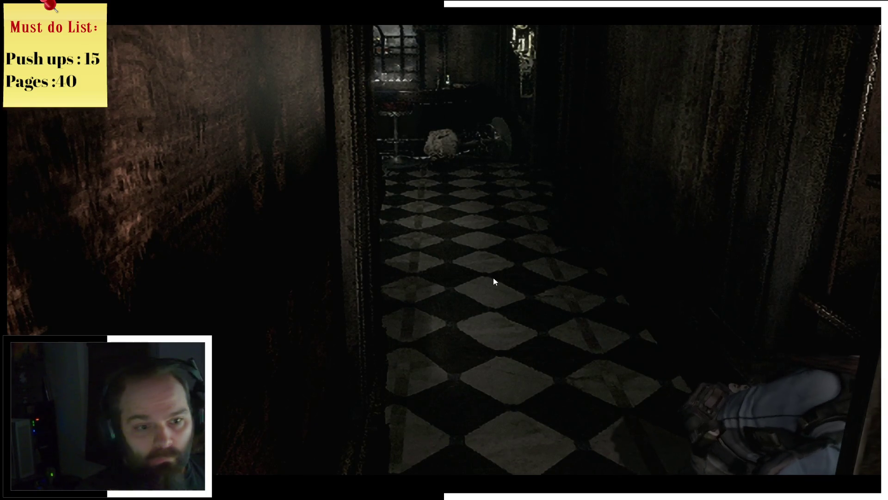
key(s)
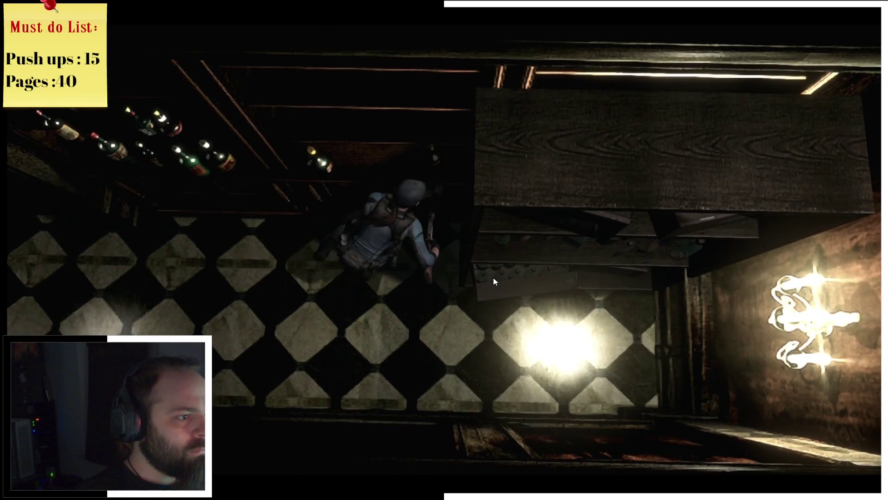
key(a)
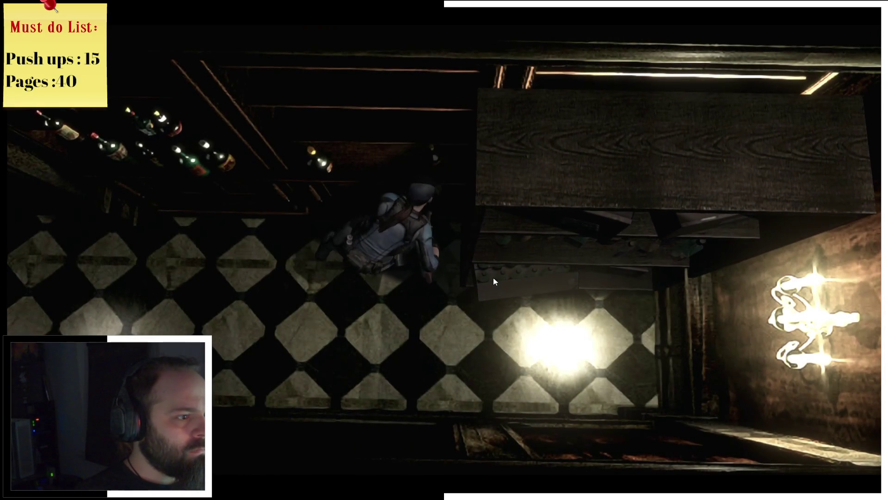
key(w)
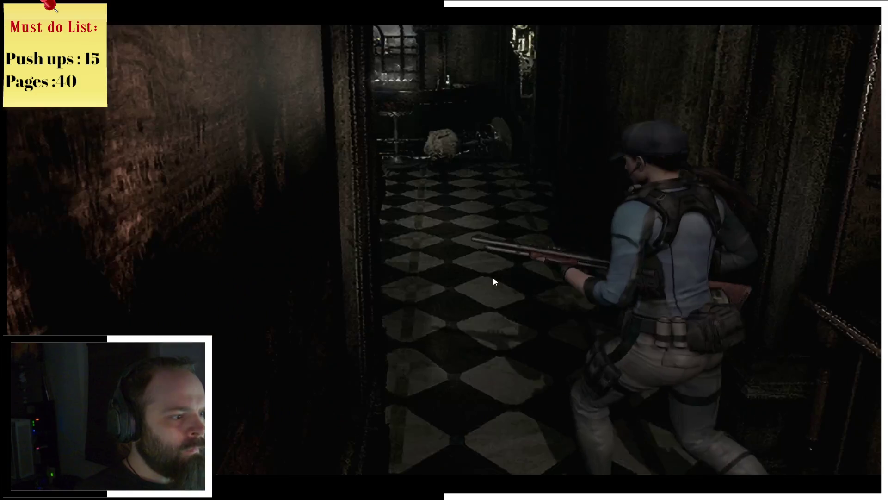
key(w)
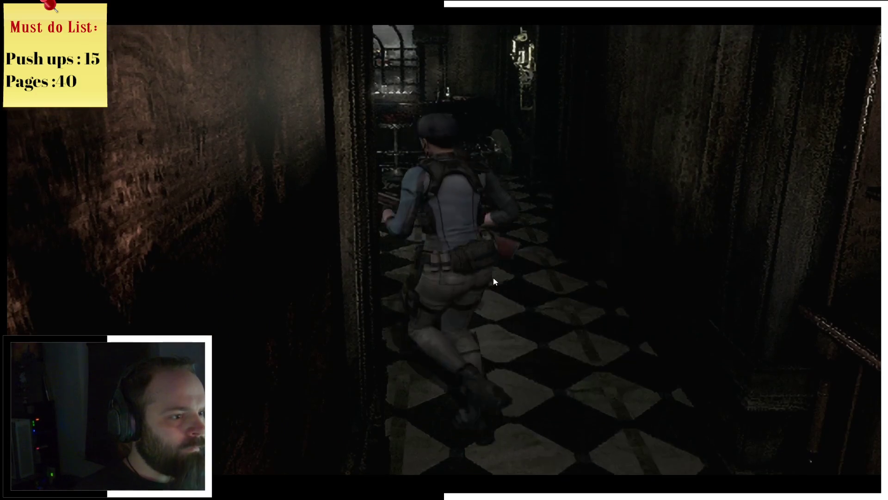
key(Tab)
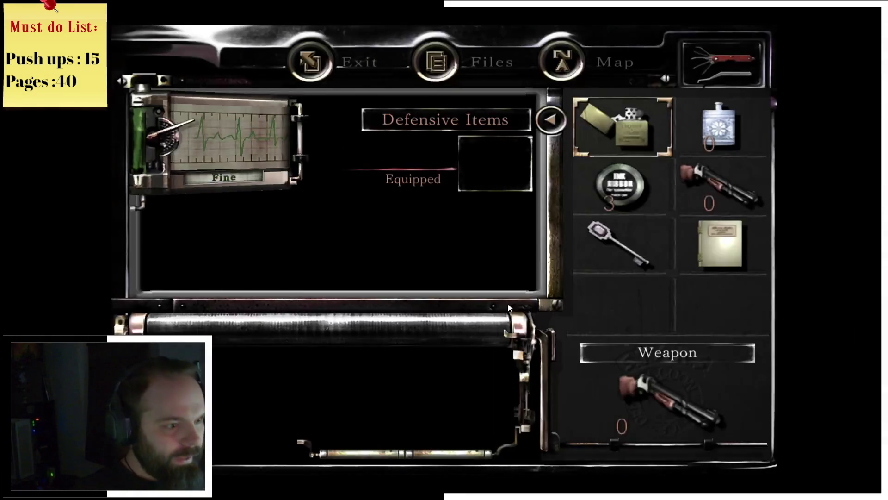
Examine the Moonlight Sonata book, read its description, and rotate it open to the sheet music
click(737, 234)
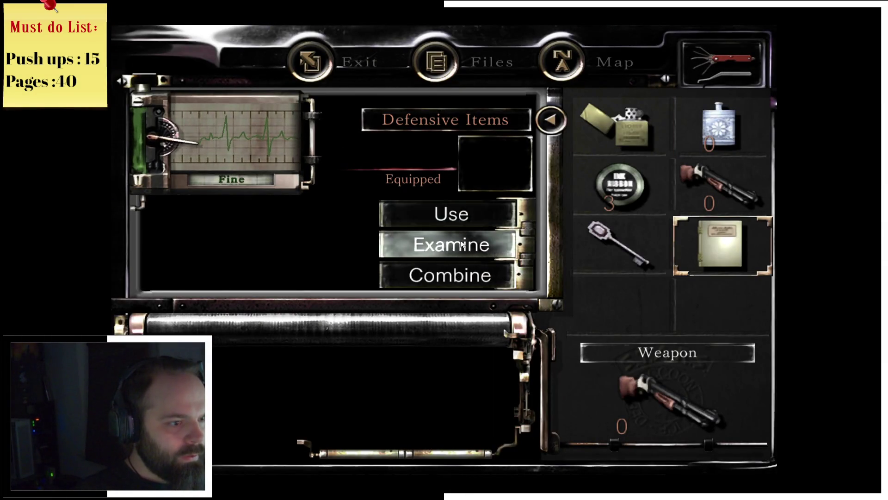
click(444, 244)
click(435, 189)
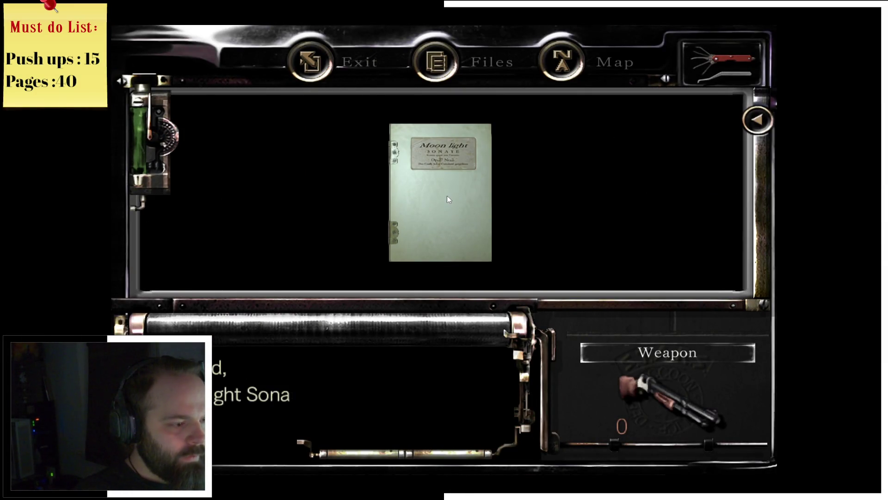
click(447, 200)
mouse_move(482, 202)
mouse_down()
mouse_move(401, 208)
mouse_move(408, 214)
mouse_up()
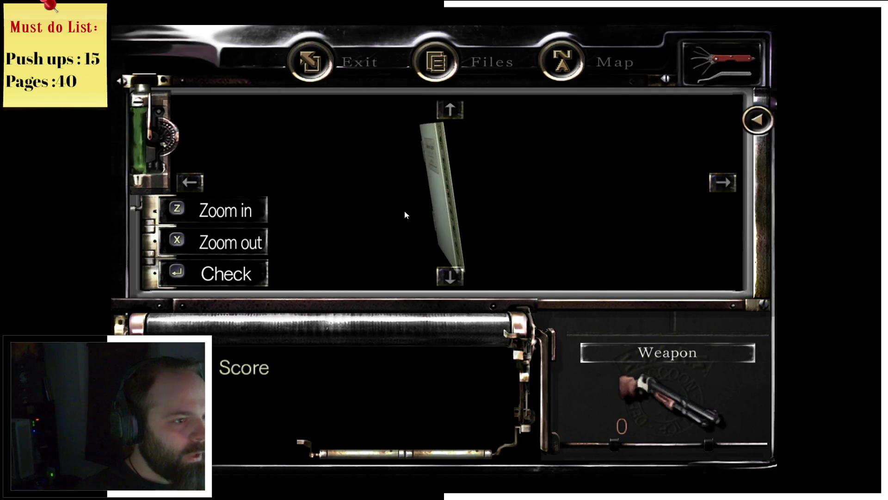
click(409, 213)
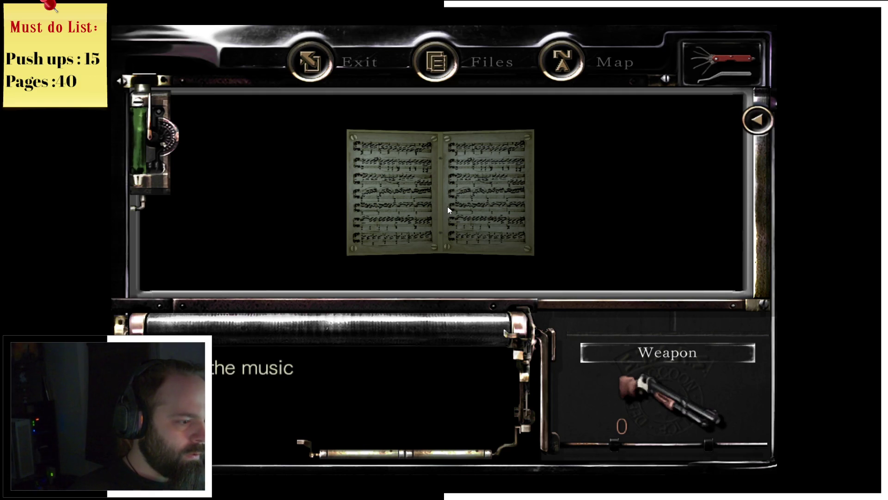
Close the sheet-music view and item actions, and leave the inventory
key(Escape)
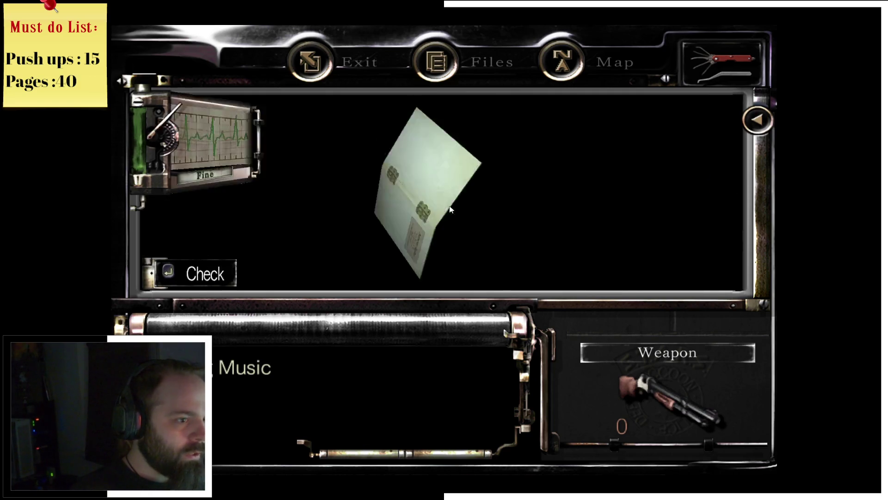
key(Escape)
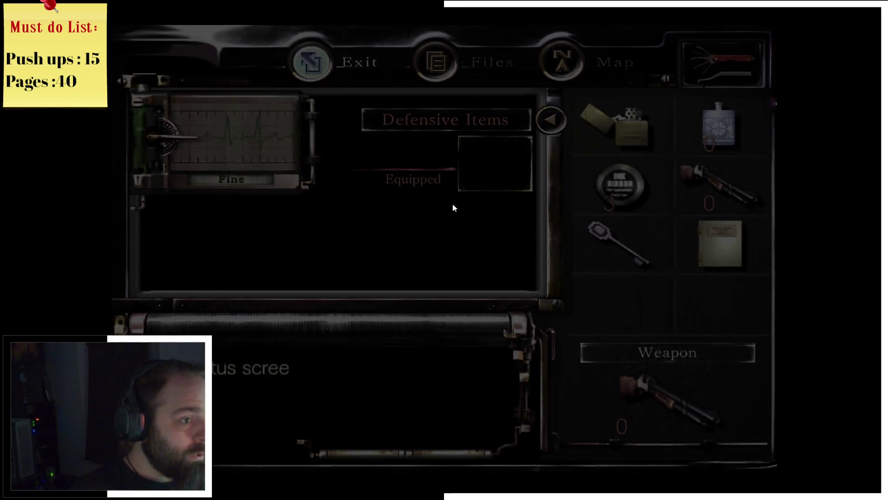
key(Escape)
Walk up to the grand piano and inspect it
key(w)
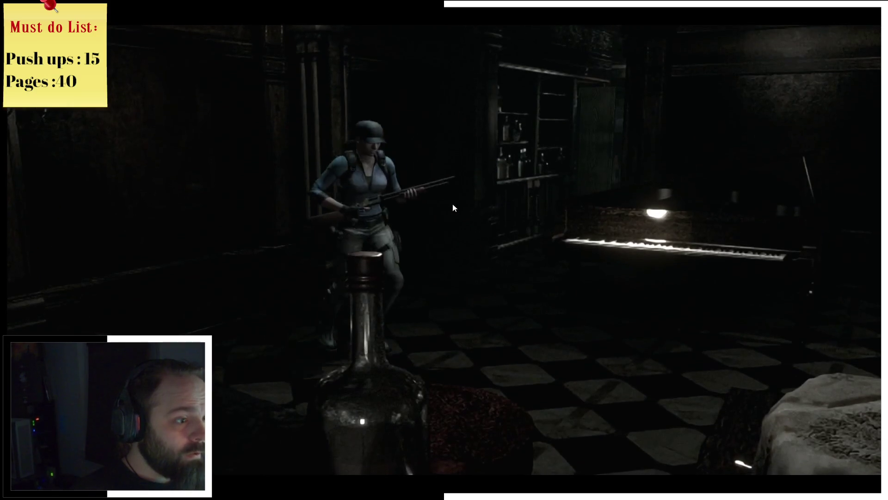
key(w)
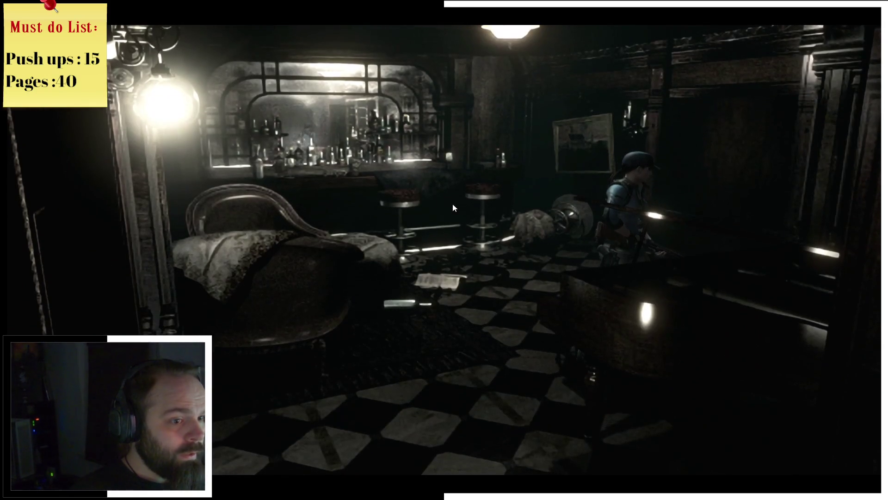
key(space)
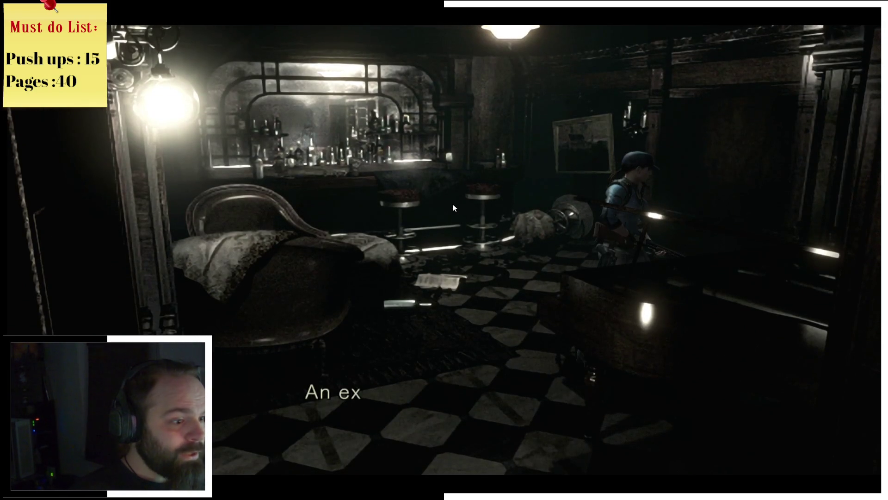
key(space)
key(s)
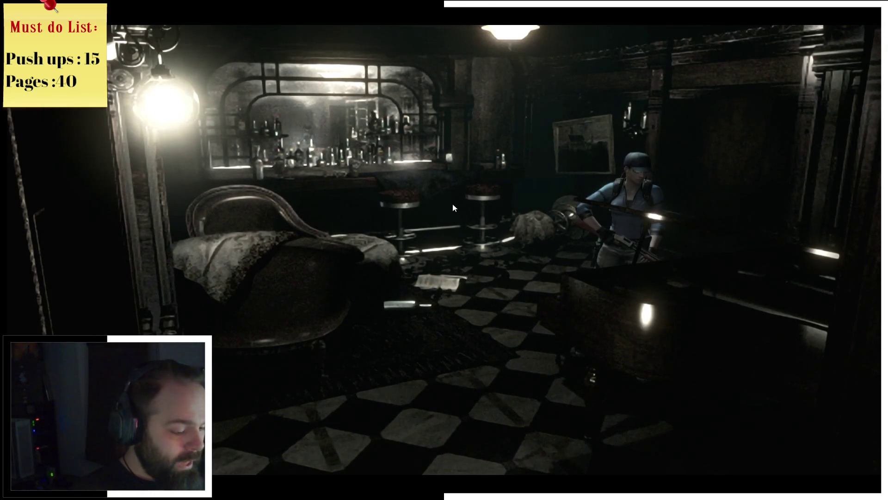
Try using the Moonlight Sonata book at the piano from the inventory
key(Tab)
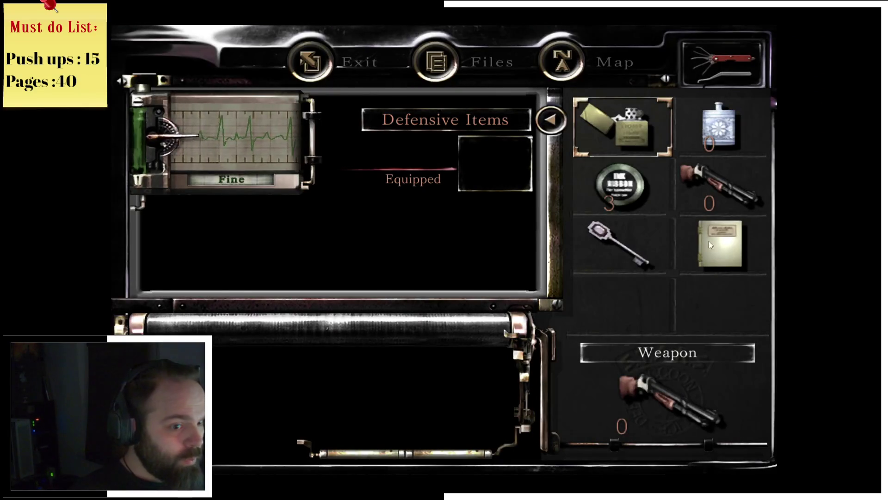
click(694, 245)
click(506, 218)
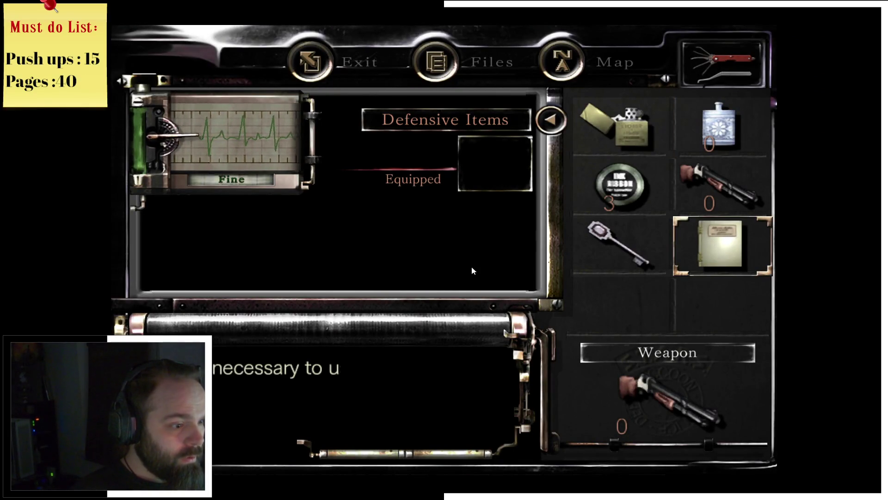
key(Tab)
Read the picture's full inscription, then walk Jill left toward the doorway
key(a)
key(Return)
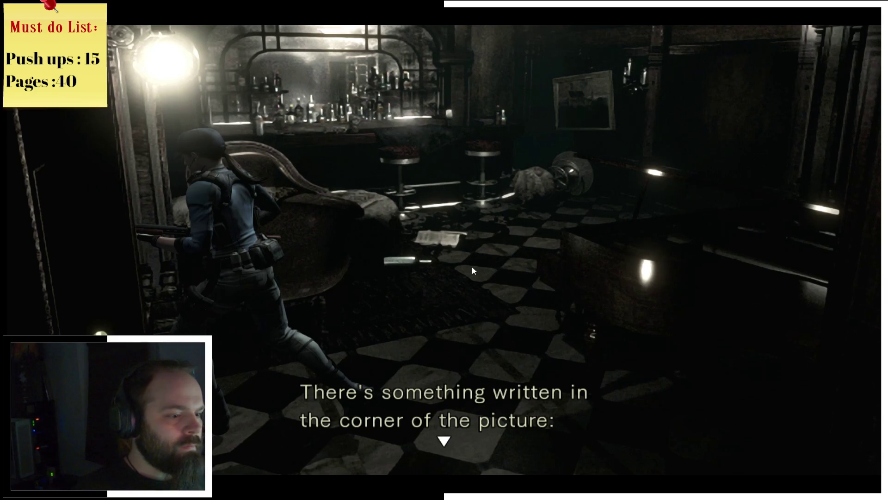
key(Return)
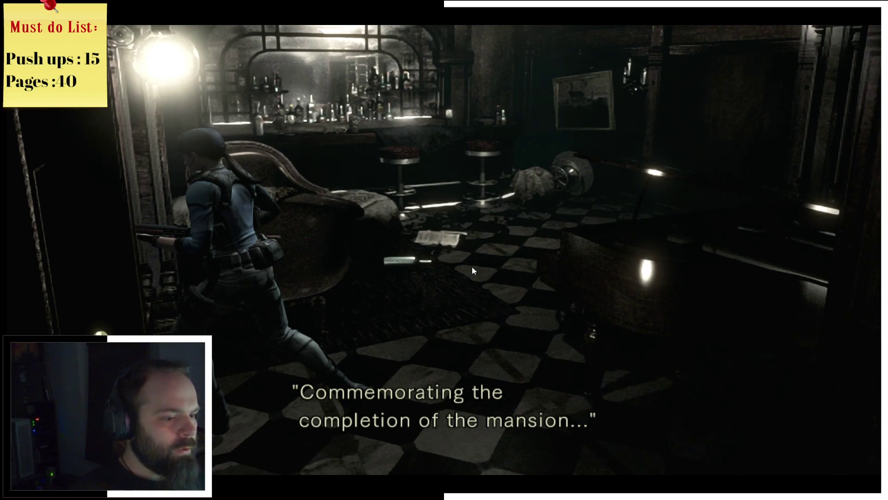
key(Return)
key(a)
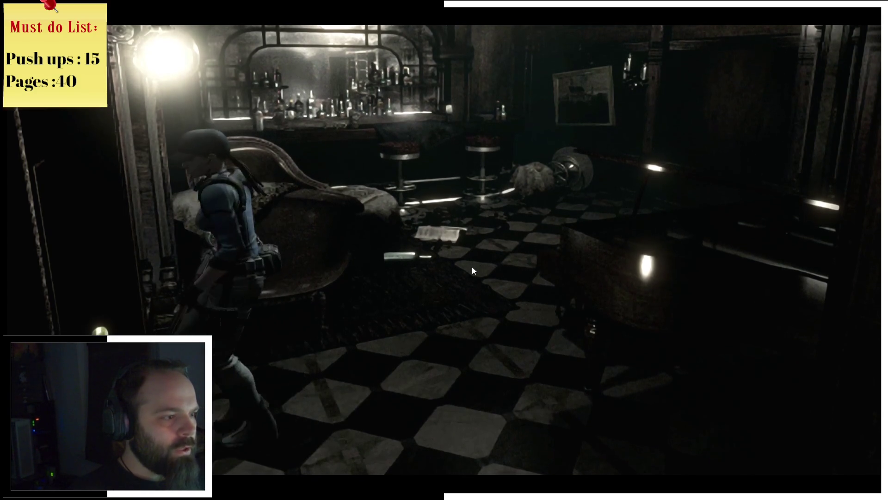
key(a)
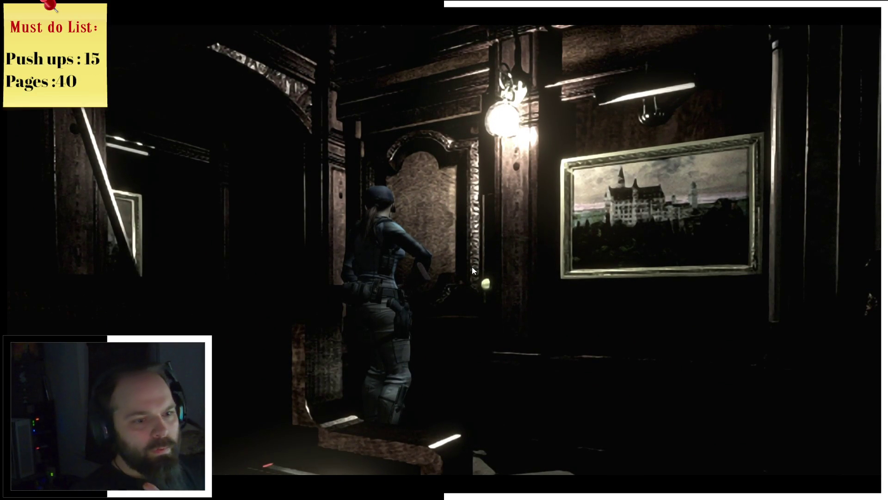
Face the ornate door and go through it
key(d)
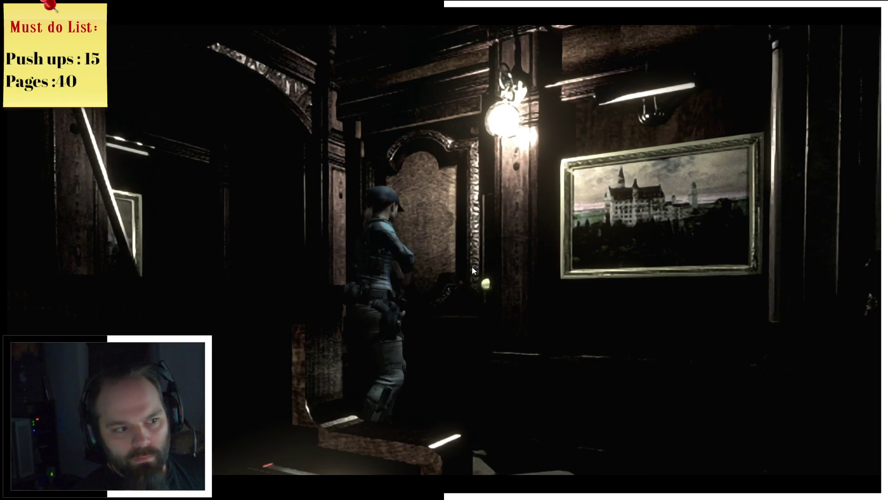
key(e)
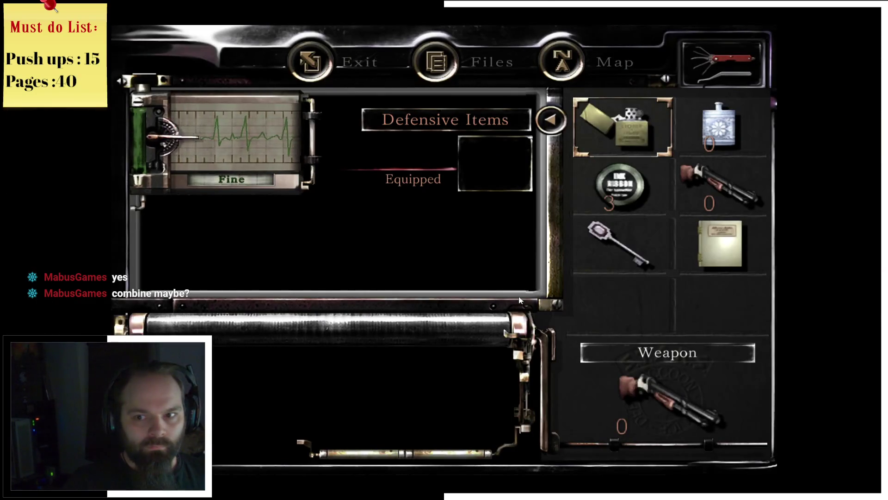
Try combining the Moonlight Sonata book, then examine it and rotate it to see the back
click(723, 248)
click(491, 277)
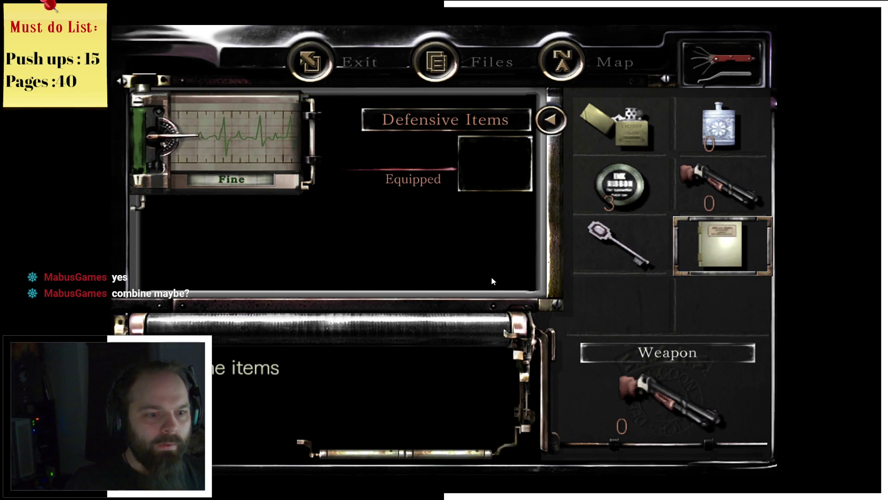
click(724, 256)
click(477, 246)
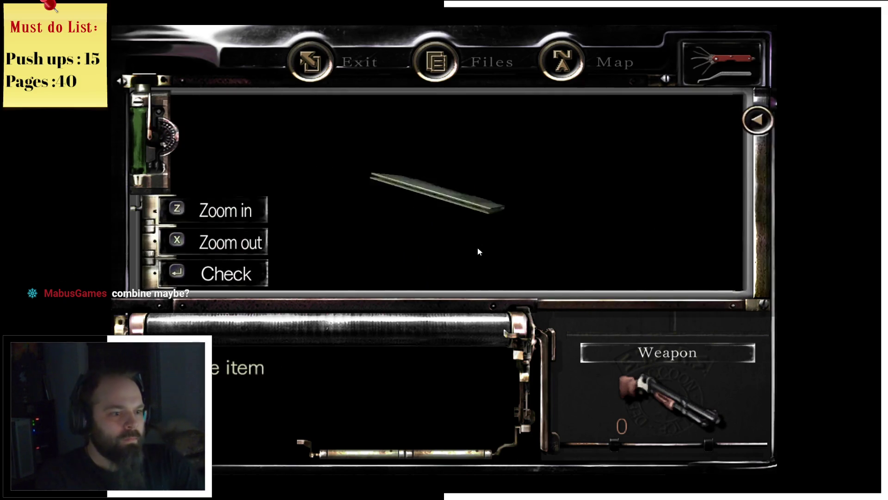
mouse_move(470, 189)
mouse_down()
mouse_move(312, 207)
mouse_move(421, 236)
mouse_move(441, 231)
mouse_up()
Back out of the examine view and inventory, then turn Jill to the right
right_click(440, 230)
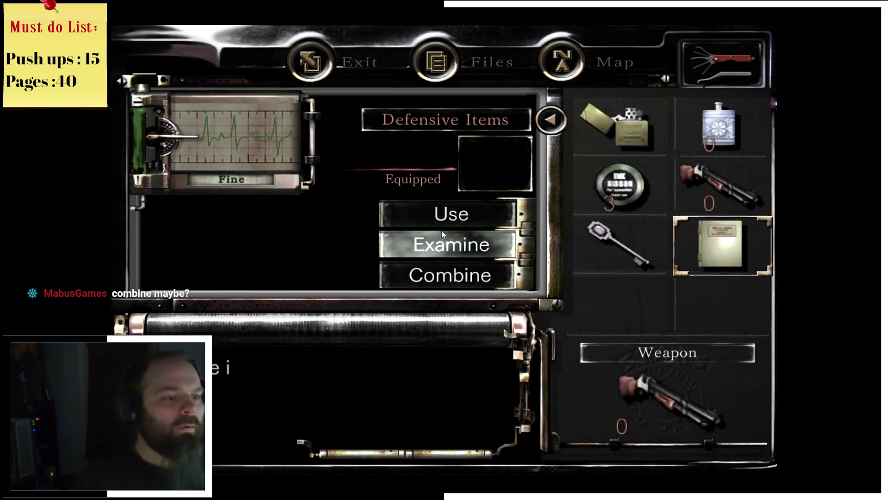
right_click(488, 217)
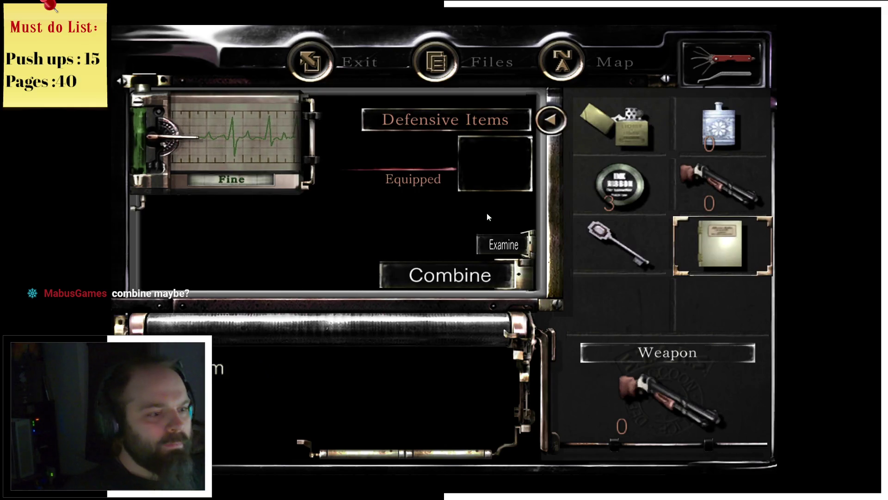
right_click(469, 238)
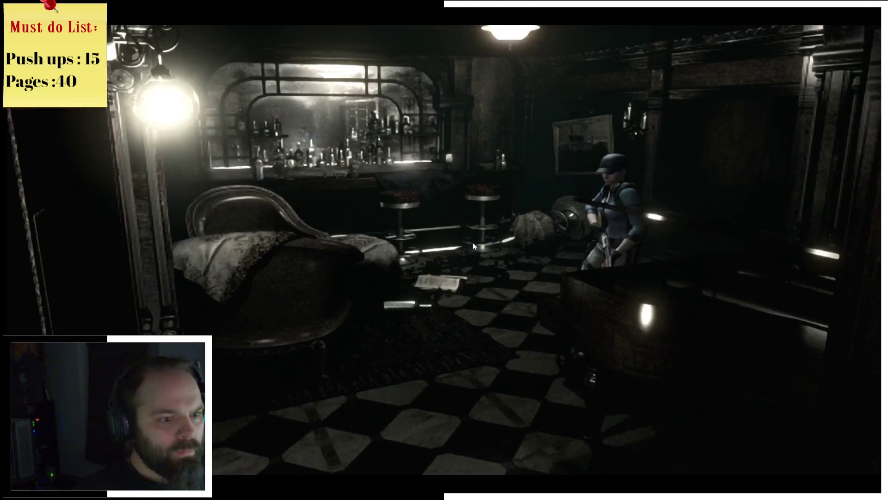
key(d)
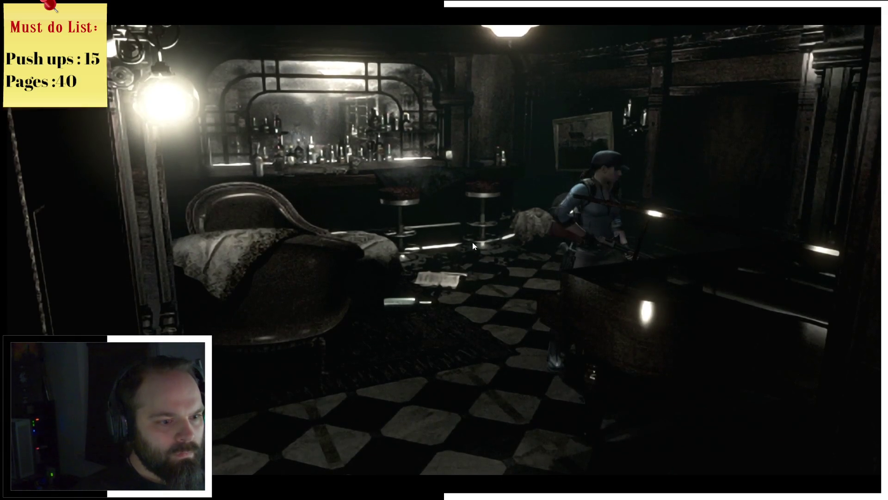
Check the Mansion 1F map, then try using the sheet music from the inventory
key(m)
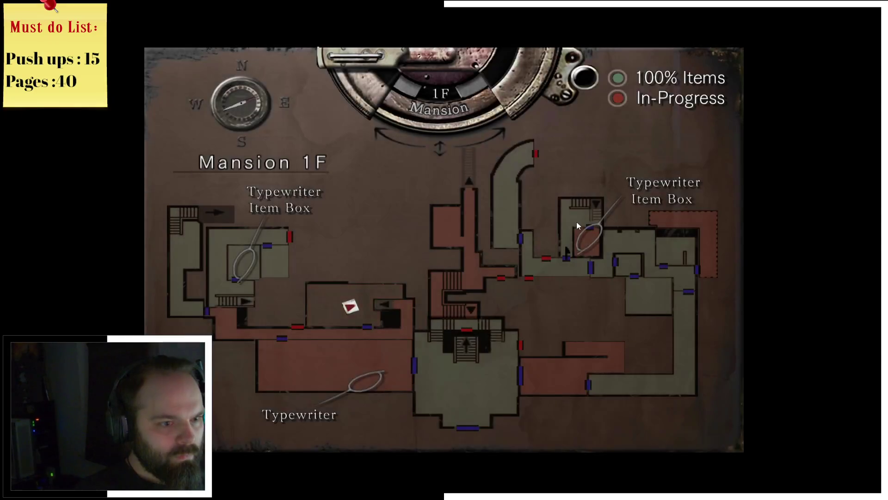
key(m)
key(Tab)
click(757, 229)
click(471, 209)
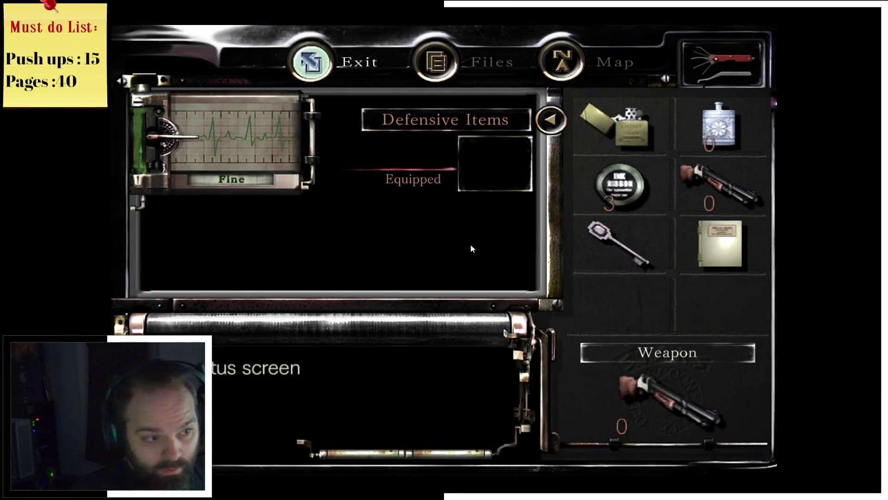
key(Escape)
key(Tab)
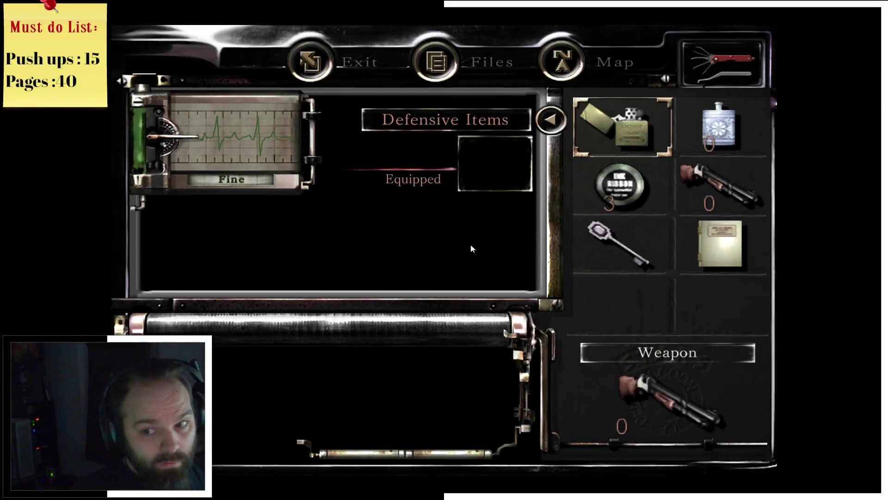
click(708, 242)
click(426, 214)
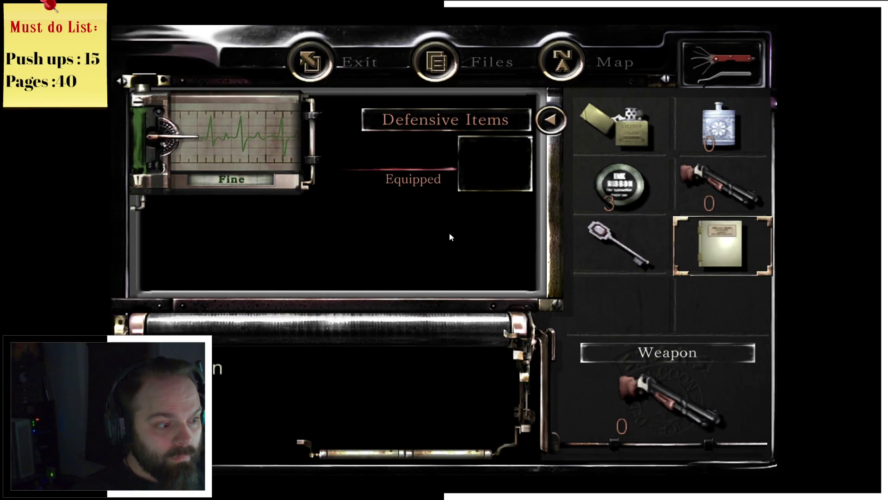
Examine the sheet music and unfold it to read it, then exit the inventory
click(729, 247)
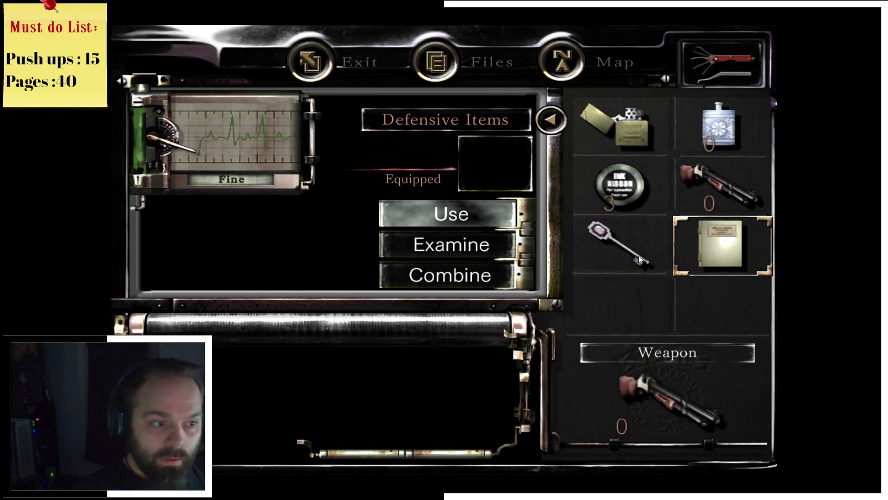
click(484, 245)
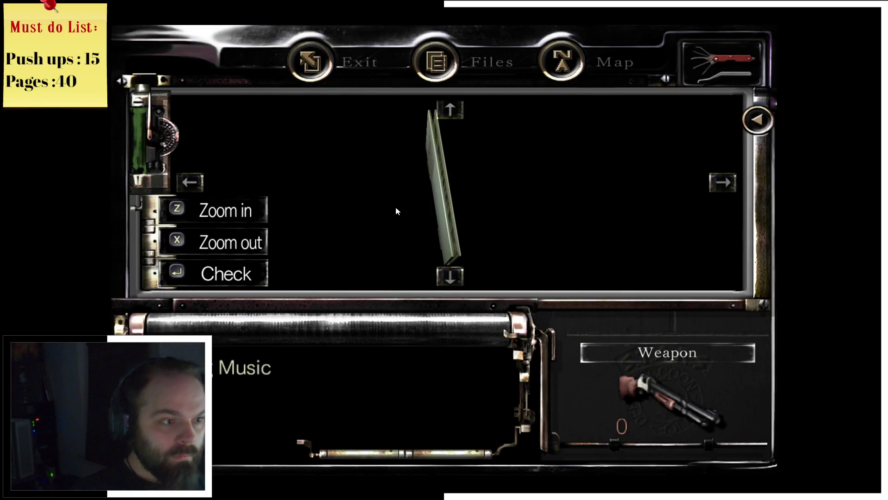
key(Return)
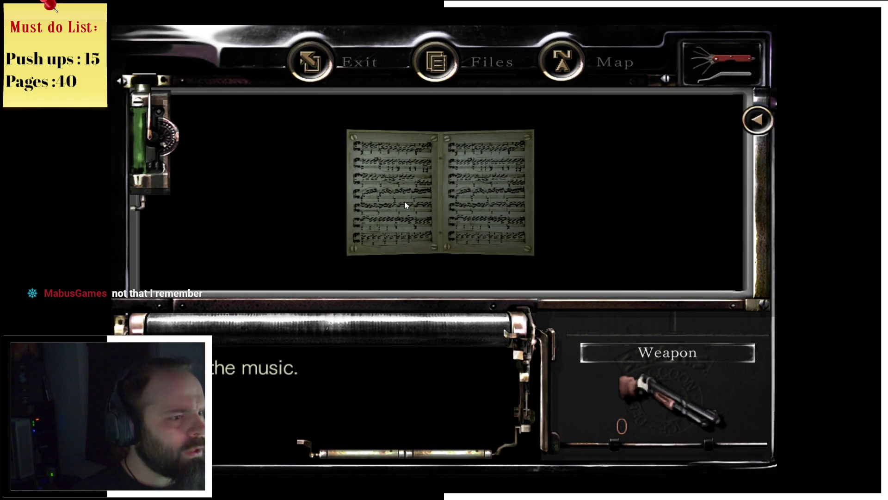
key(Return)
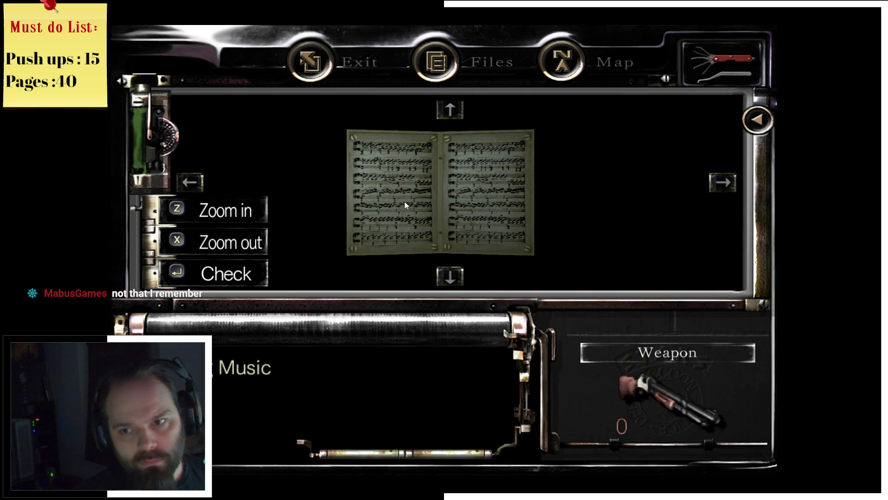
key(Escape)
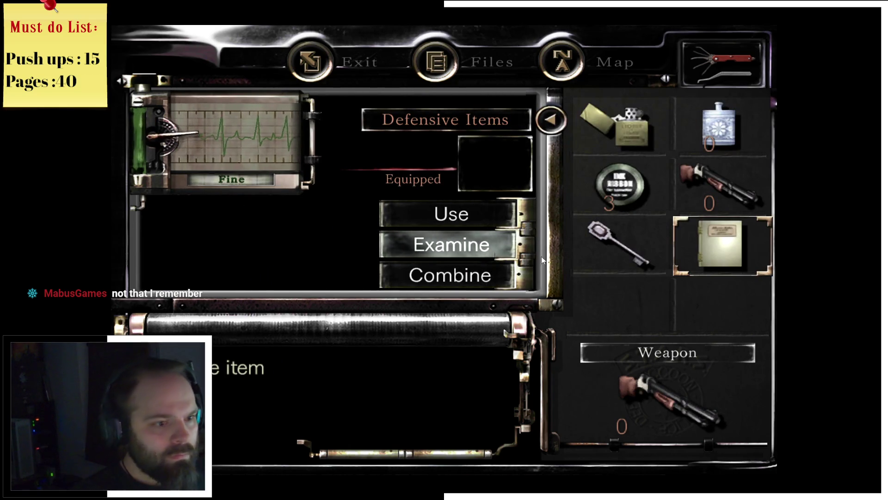
key(Escape)
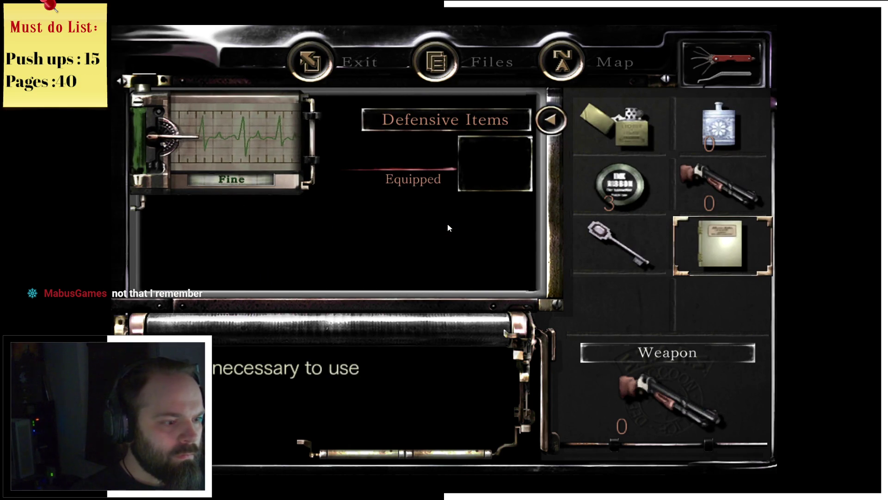
key(Escape)
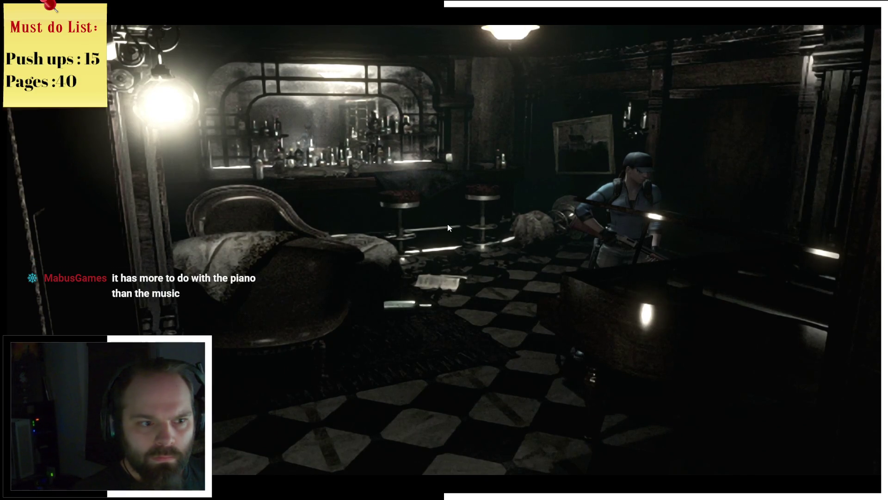
Dismiss the piano message, walk out to the corridor and back, and open the inventory
key(Return)
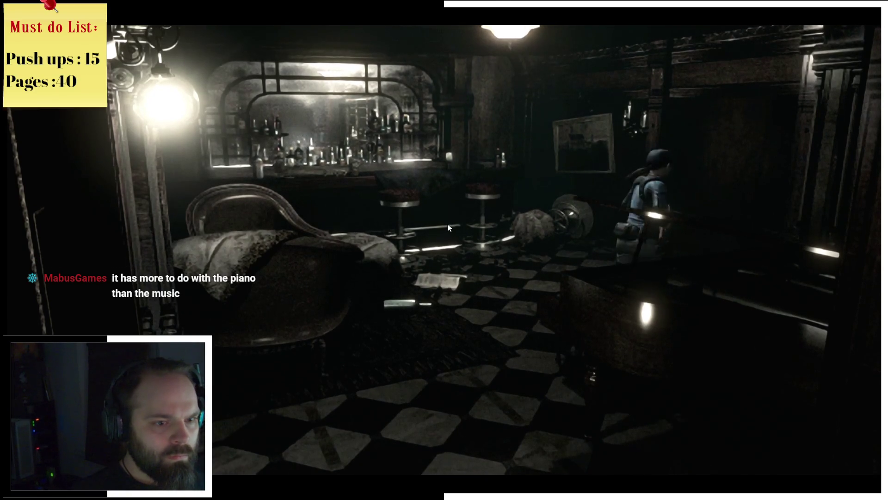
key(w)
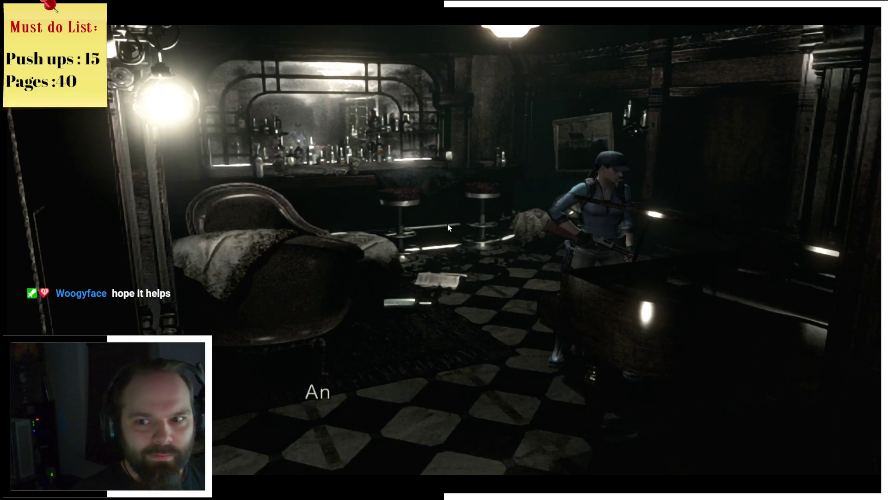
key(Tab)
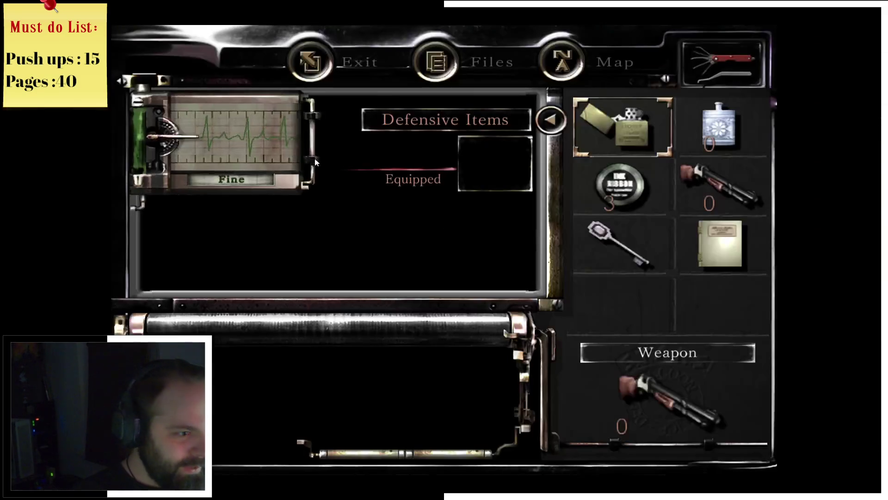
Open and cancel the sheet music's actions, exit the inventory, and cross the bar
click(745, 250)
right_click(428, 226)
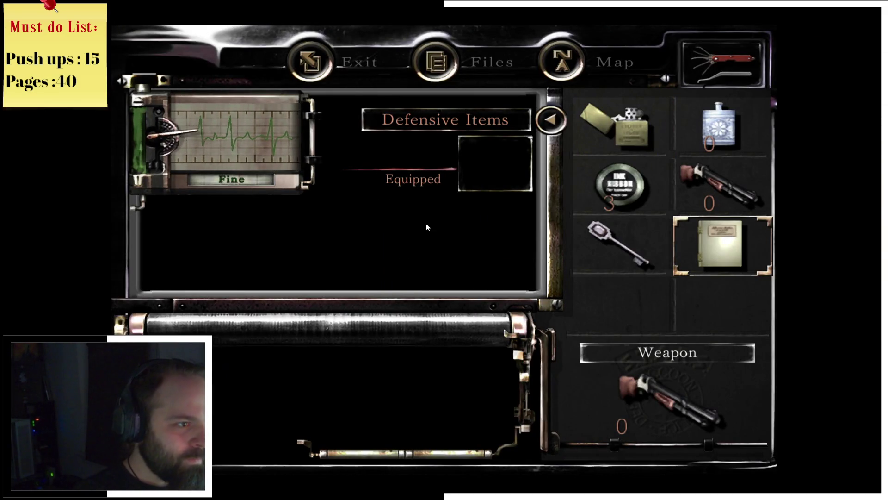
click(731, 248)
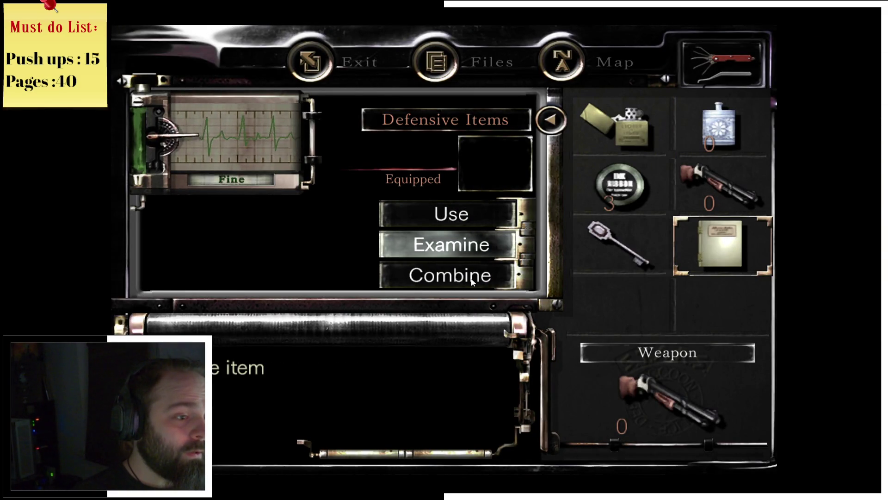
right_click(458, 220)
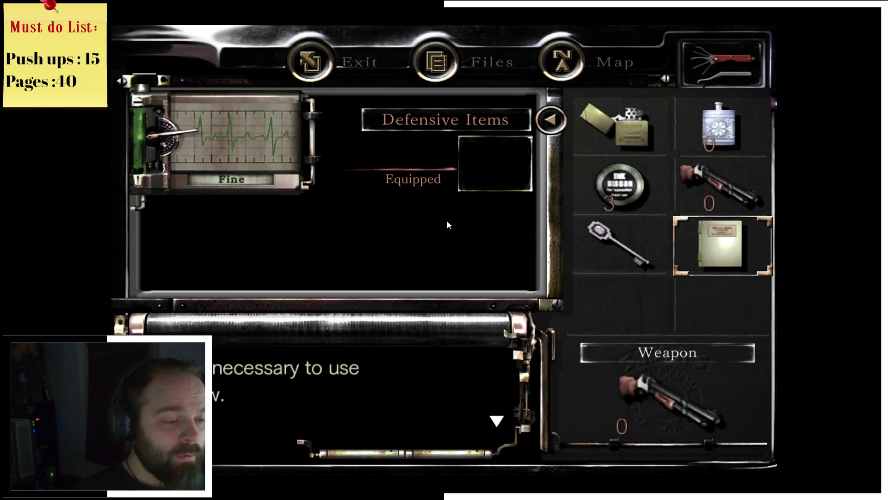
key(Escape)
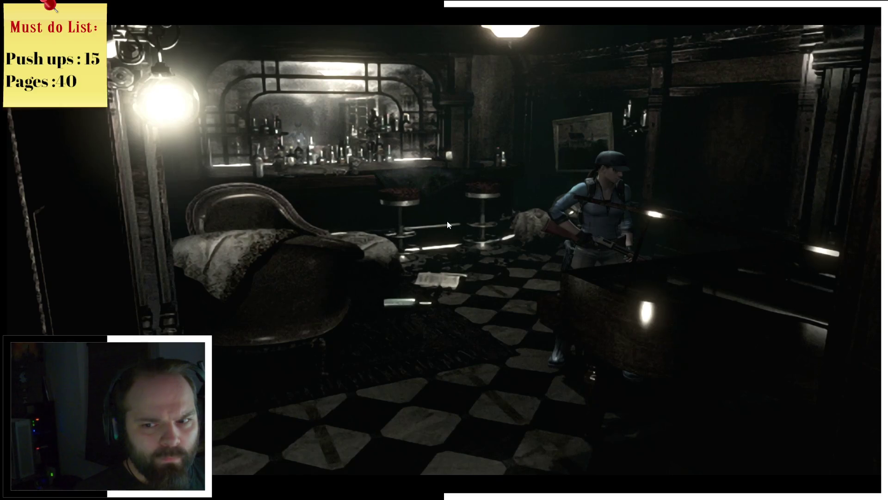
key(w)
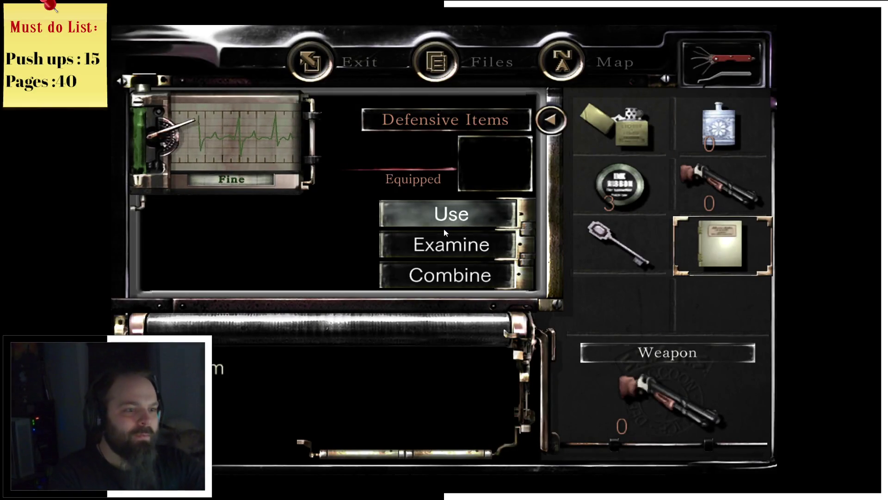
Use the sheet music at the piano, then close the inventory
key(Escape)
click(741, 257)
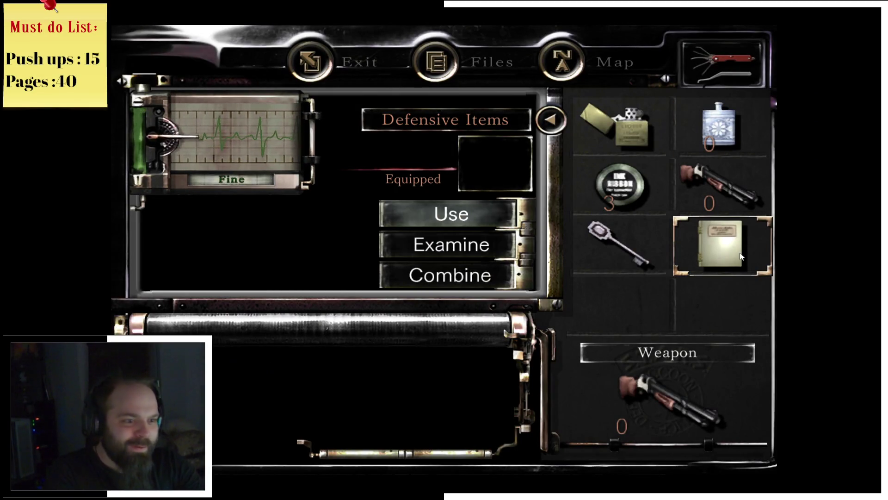
click(472, 224)
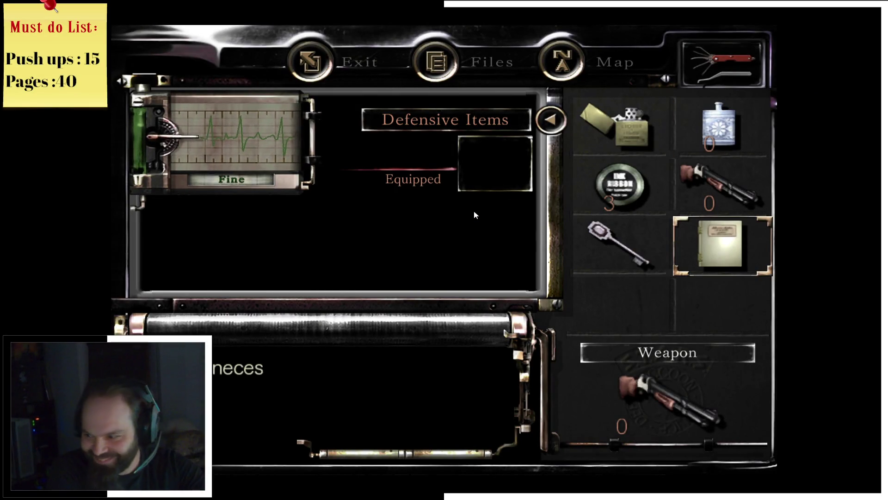
key(Escape)
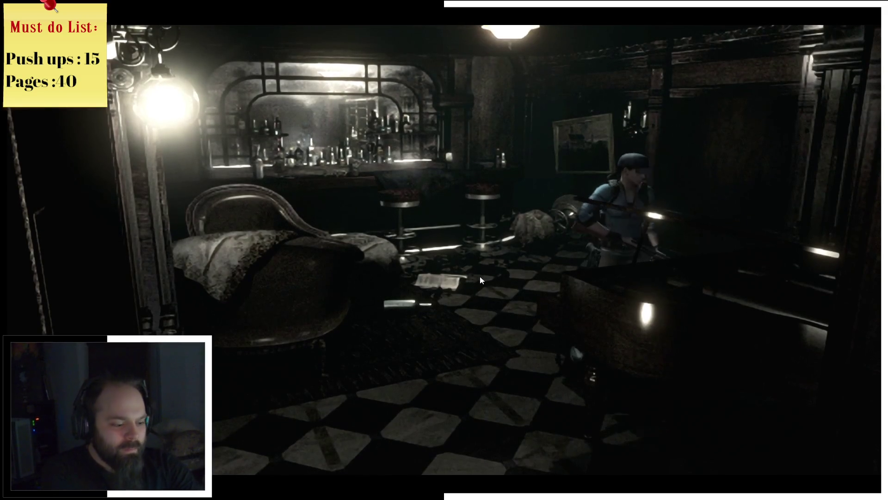
Examine the grand piano, try the sheet music once more, and exit the inventory
key(Return)
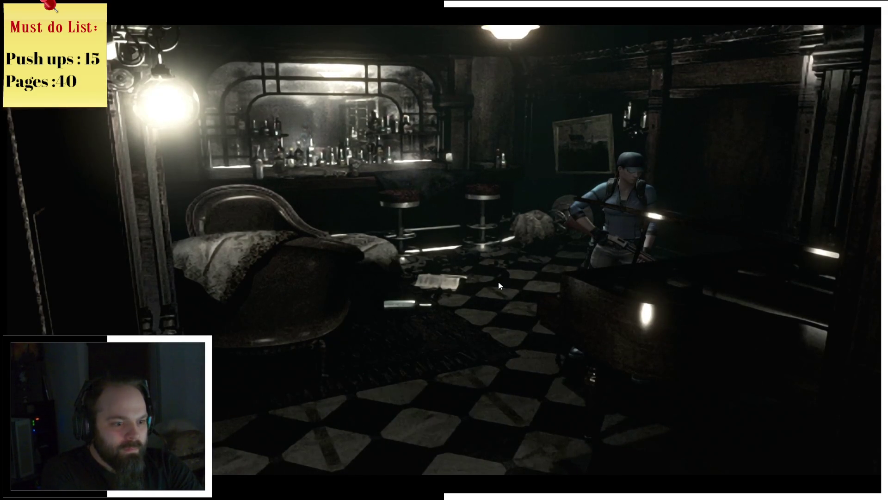
key(Tab)
click(711, 254)
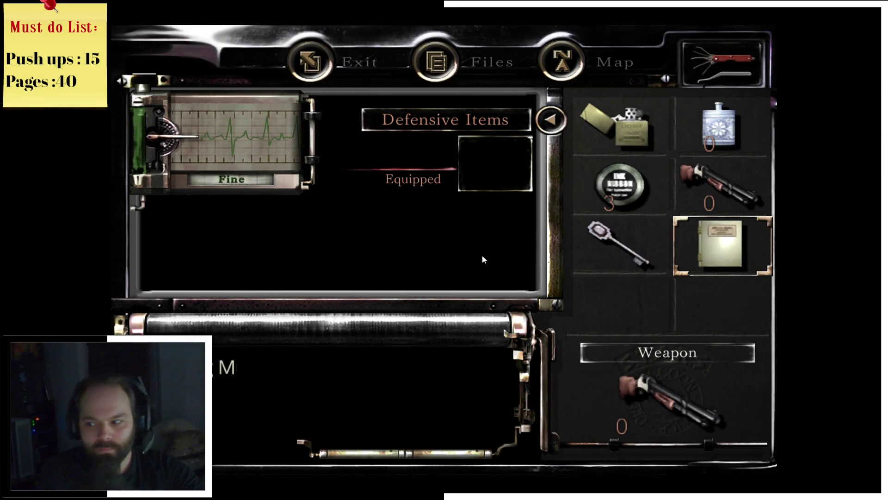
key(Tab)
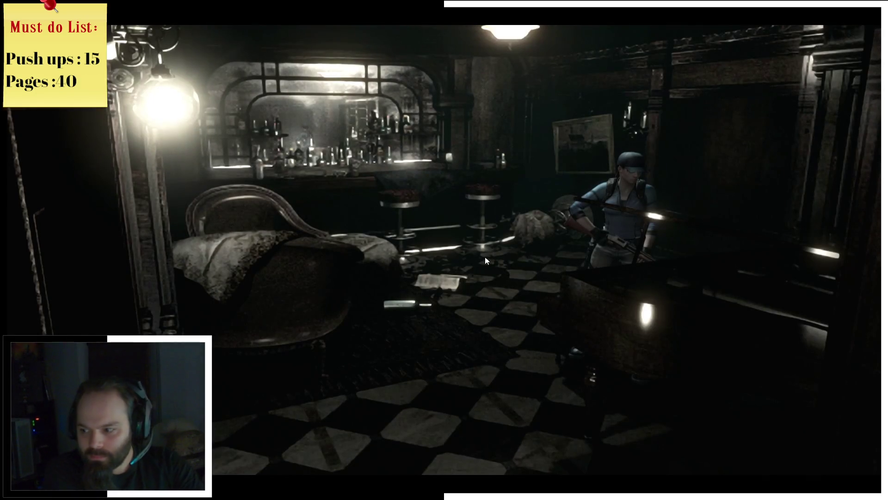
Walk Jill through the bar and hallway to the grand piano and dismiss its message
key(w)
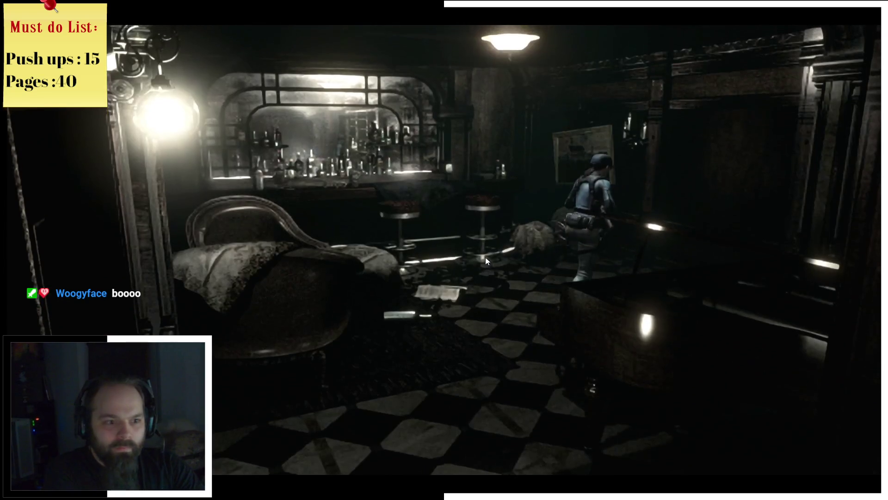
key(w)
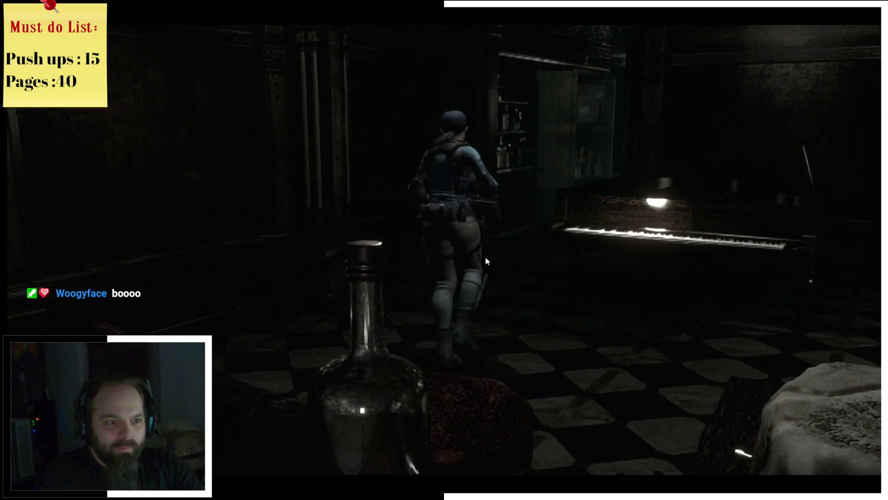
key(w)
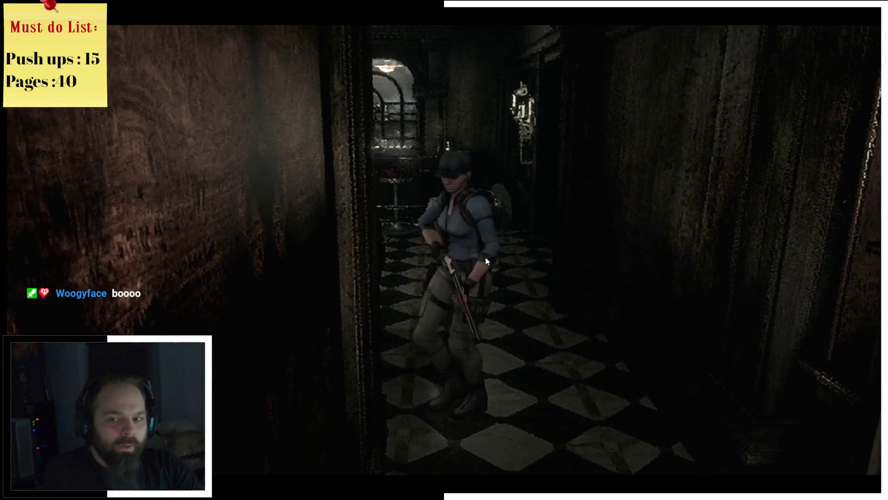
key(w)
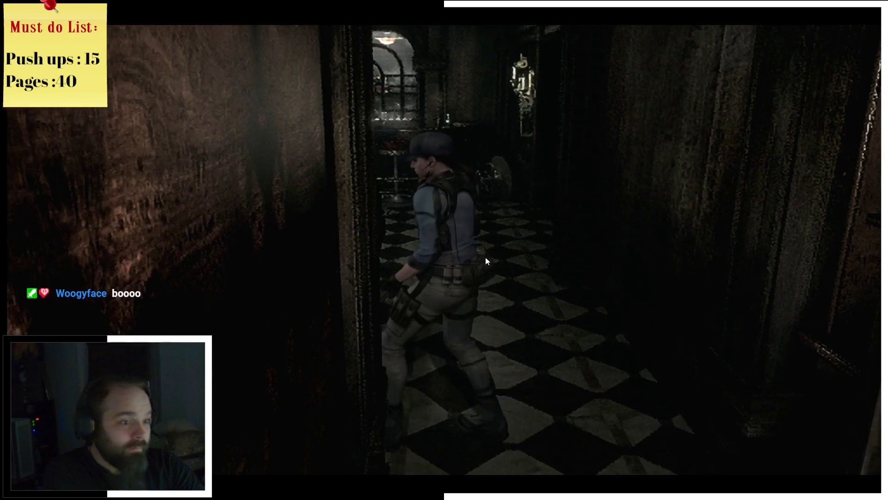
key(w)
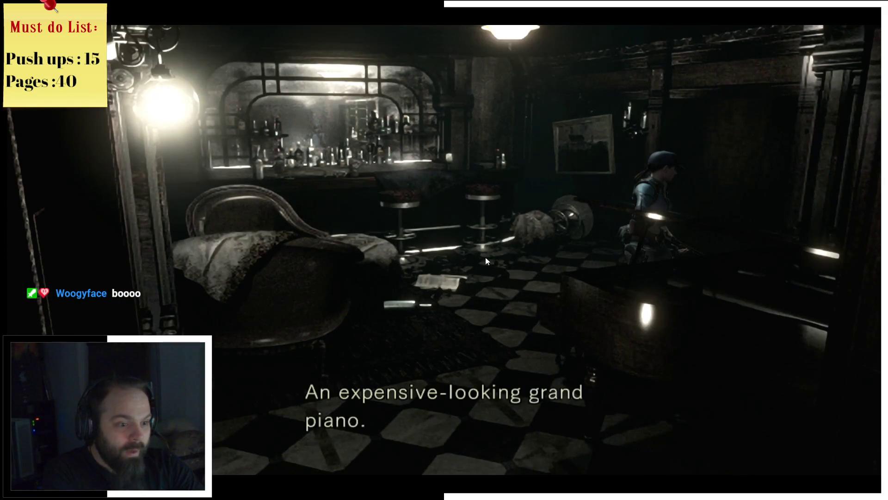
key(Return)
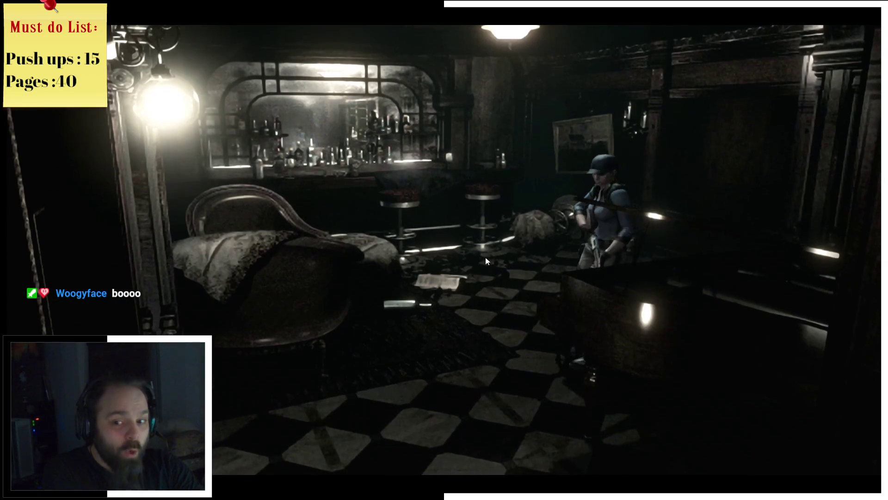
Turn into the adjacent hallway, come back to the bar room and examine the piano again
key(d)
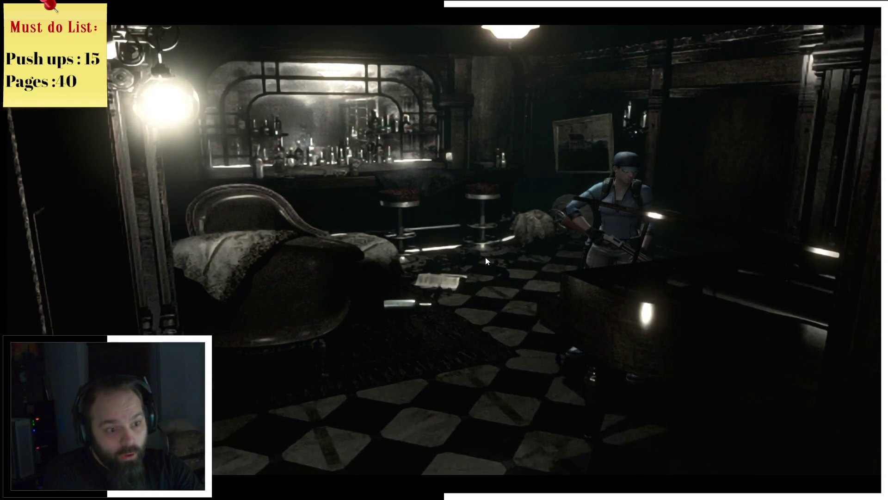
key(w)
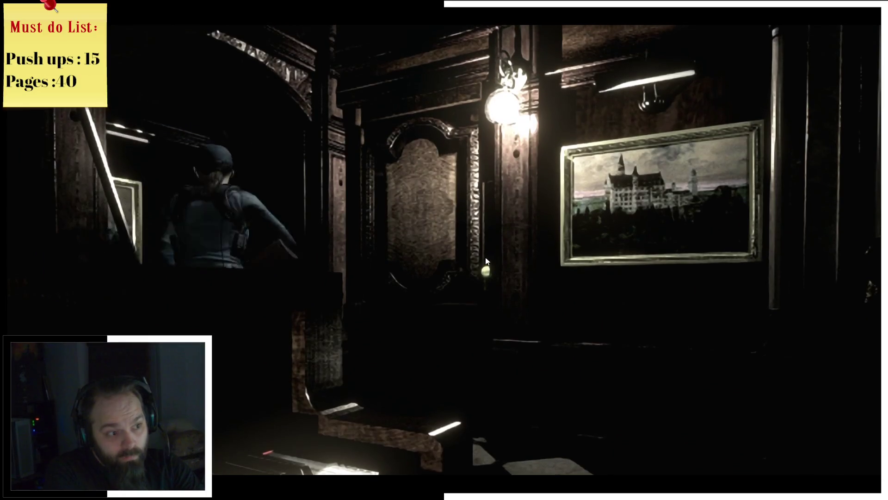
key(d)
key(Return)
key(w)
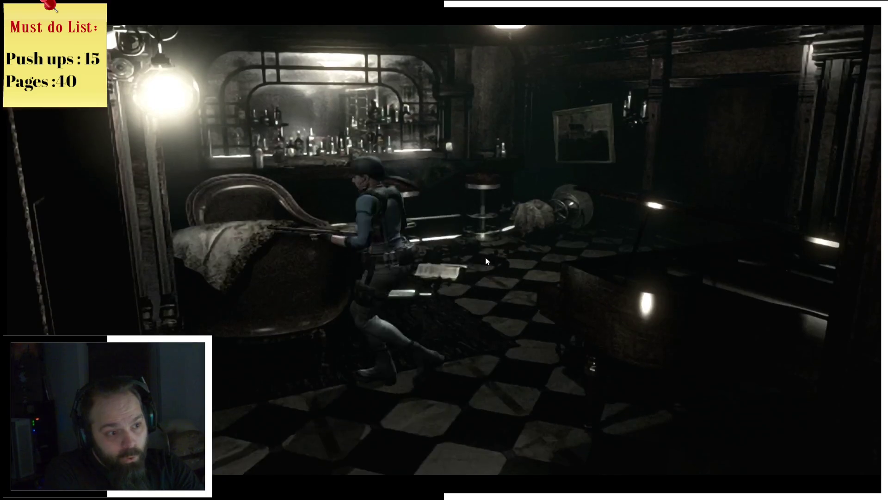
key(Return)
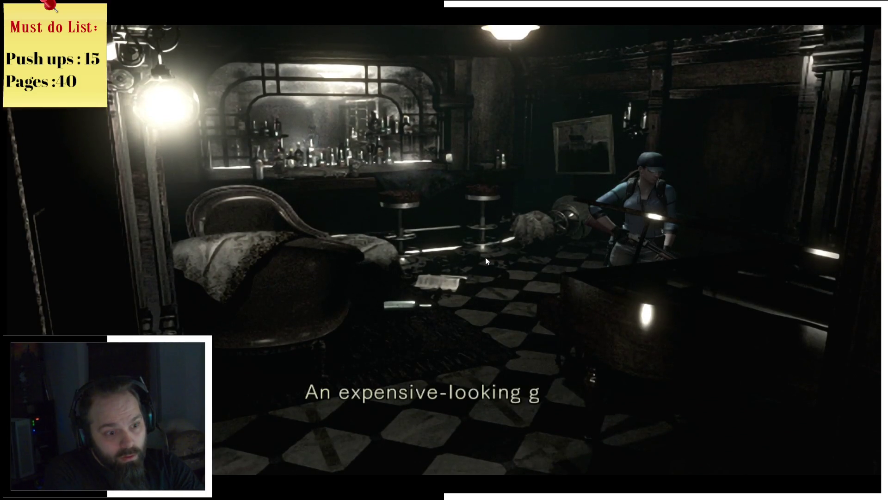
Walk down the hallway into the tiled room toward the wall with the lit sconce
key(w)
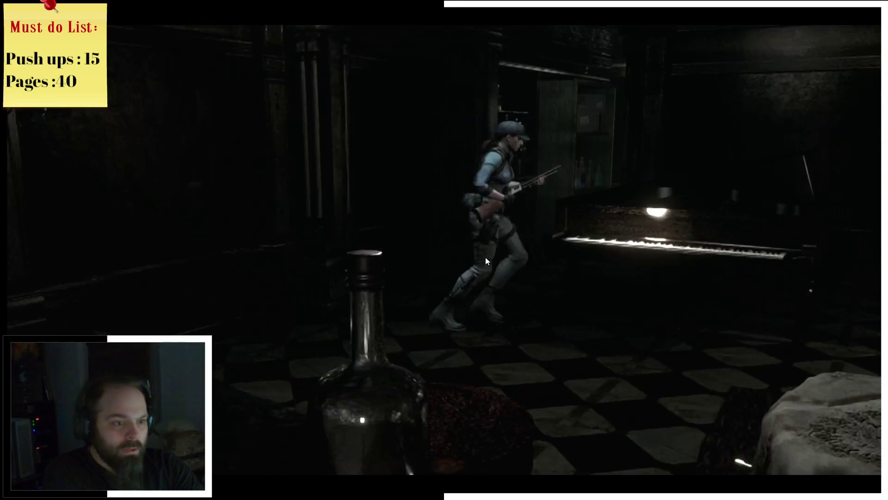
key(w)
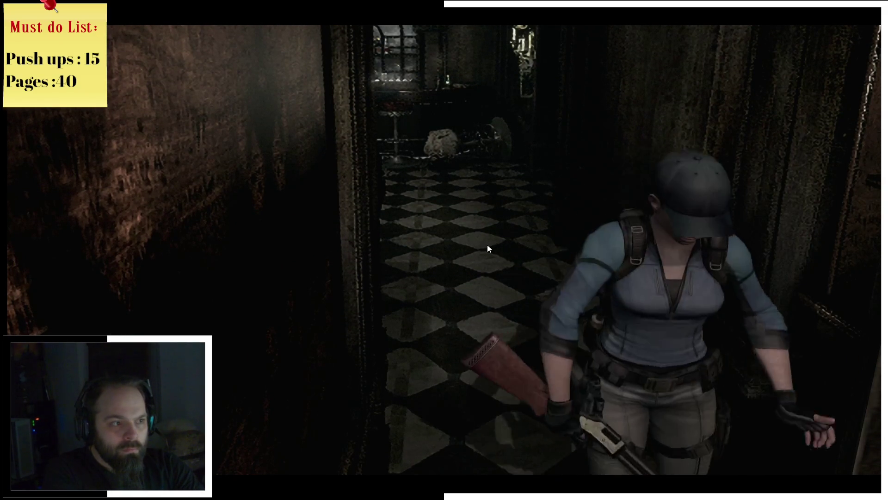
key(w)
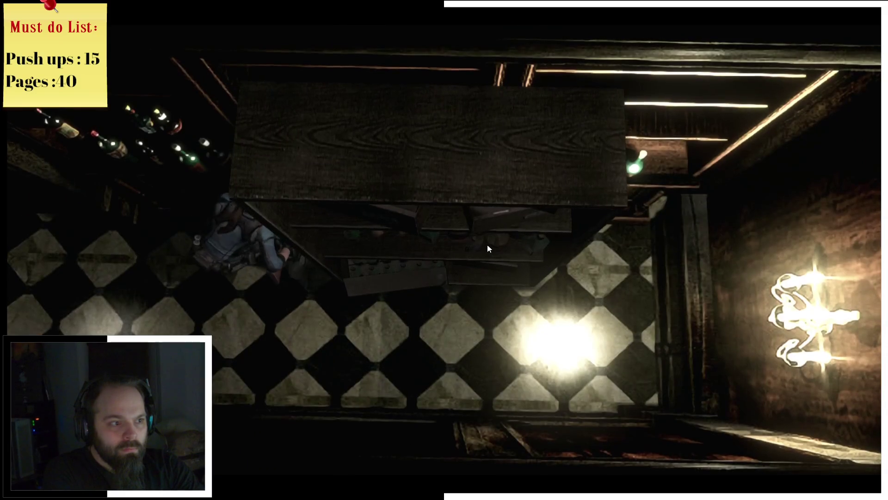
key(w)
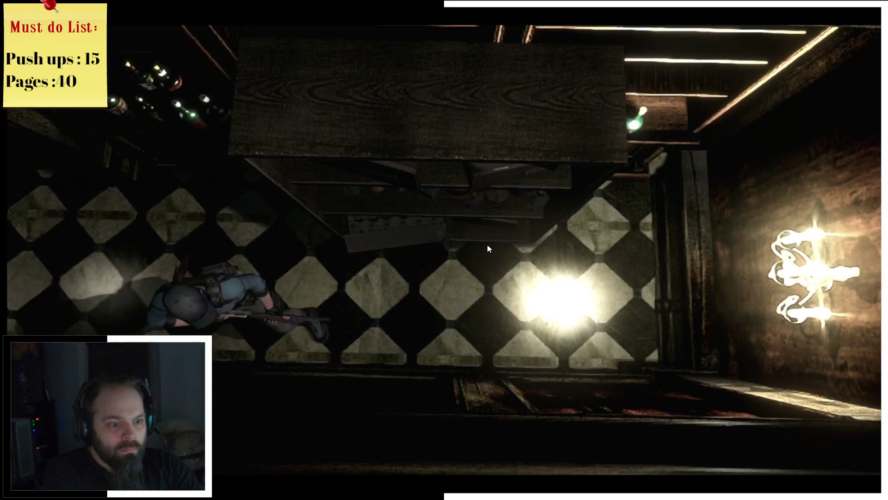
key(w)
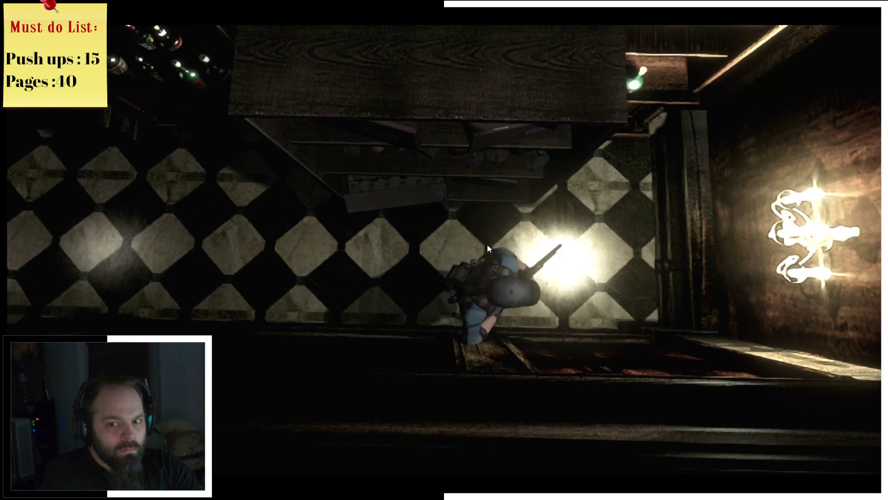
key(w)
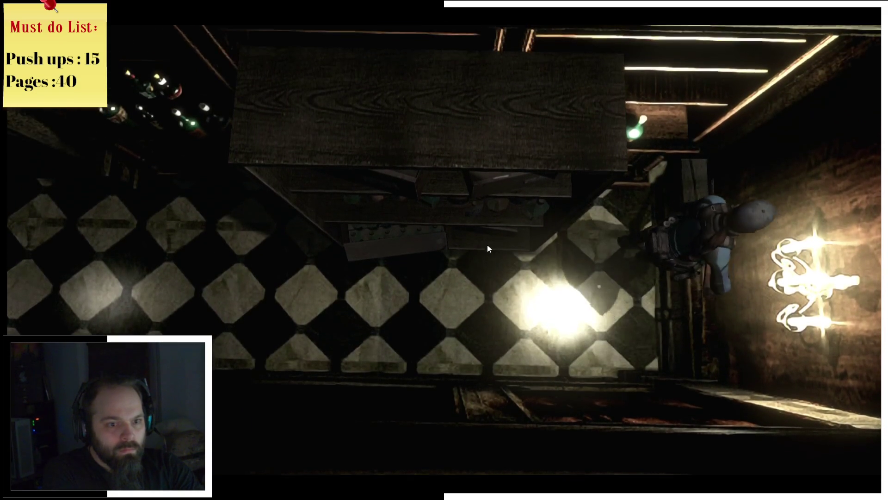
Run back through the piano room into the bar room and briefly check the inventory
key(a)
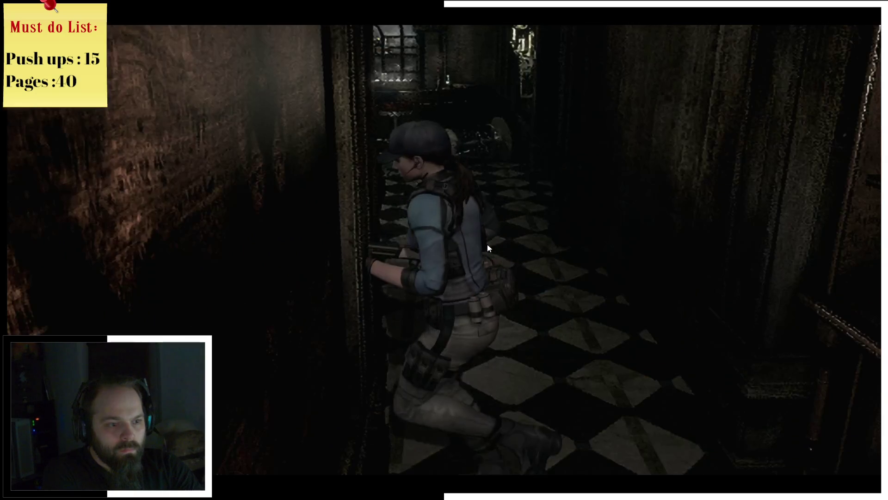
key(w)
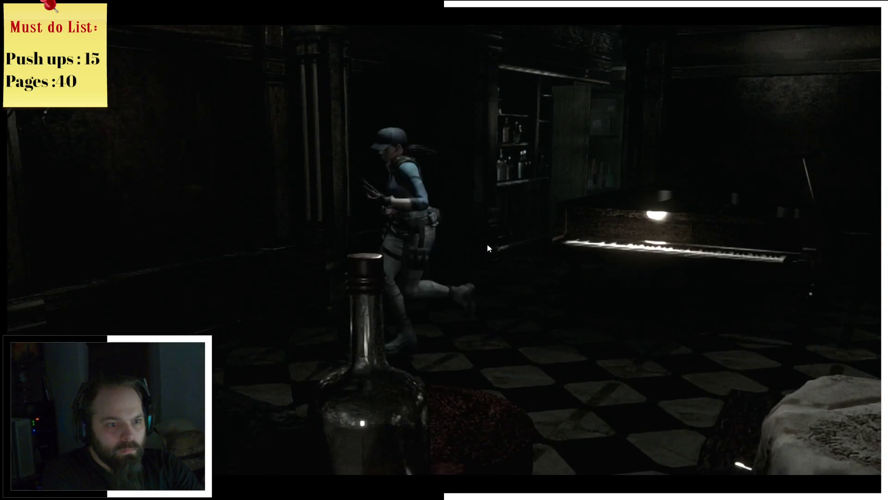
key(w)
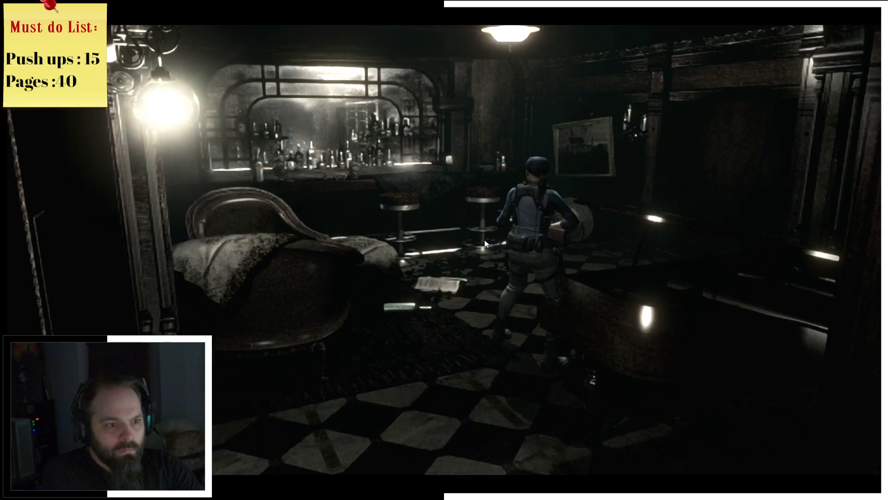
key(Tab)
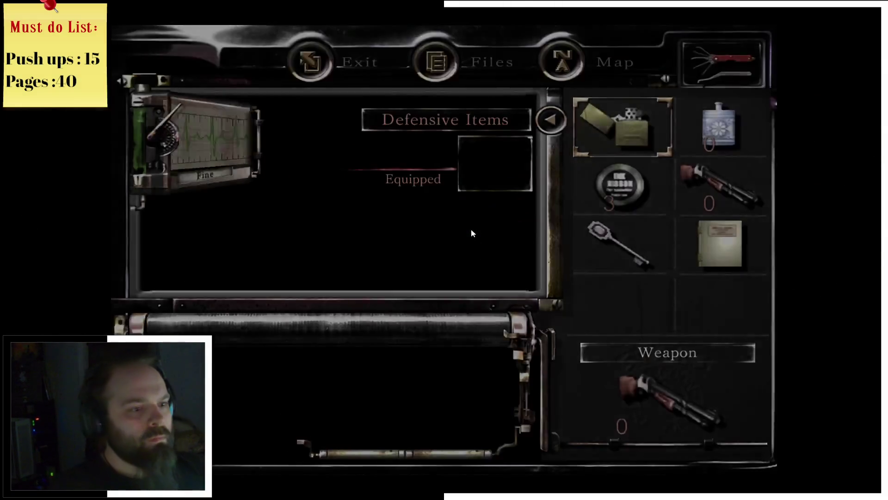
key(Tab)
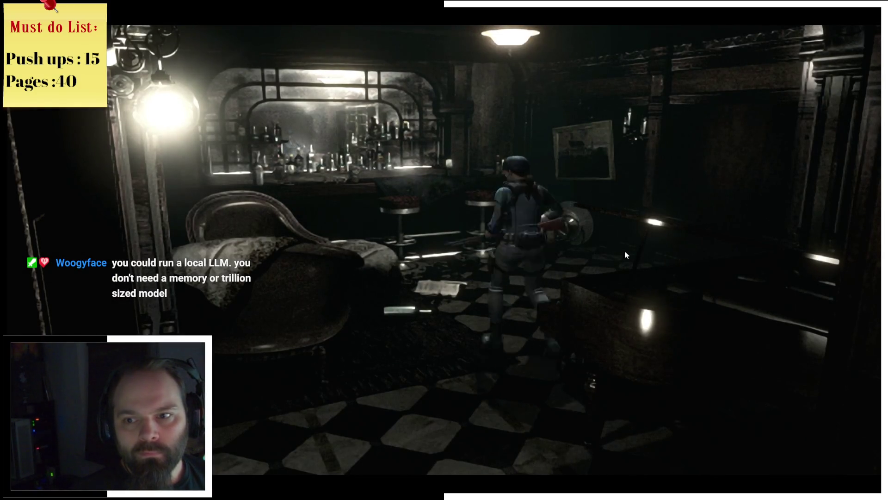
Cross past the couch and go through the door beside the castle painting
key(a)
key(a)
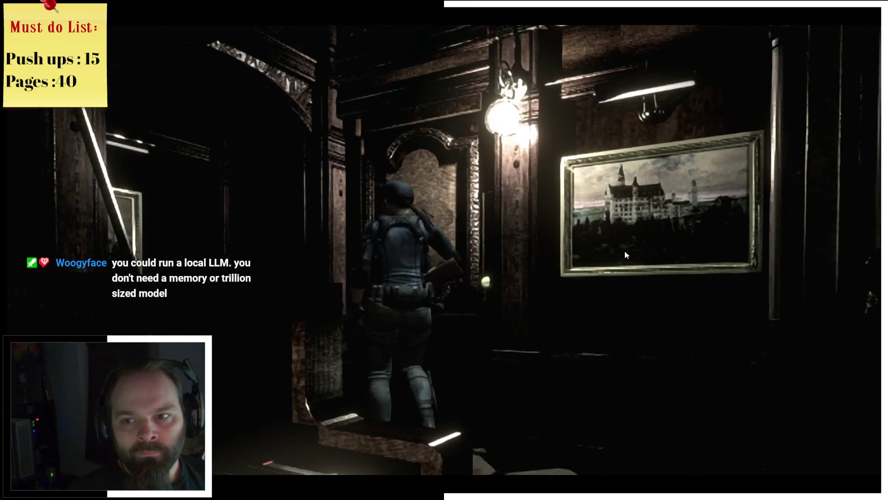
key(d)
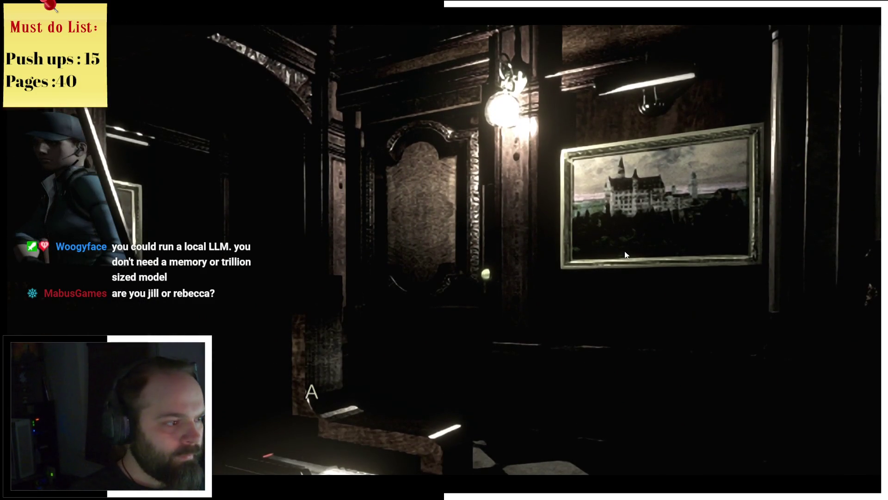
key(Return)
key(w)
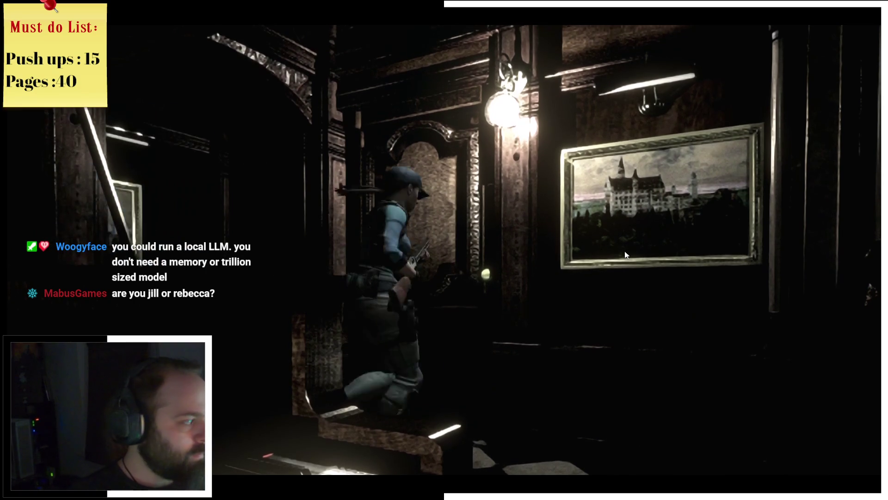
key(Return)
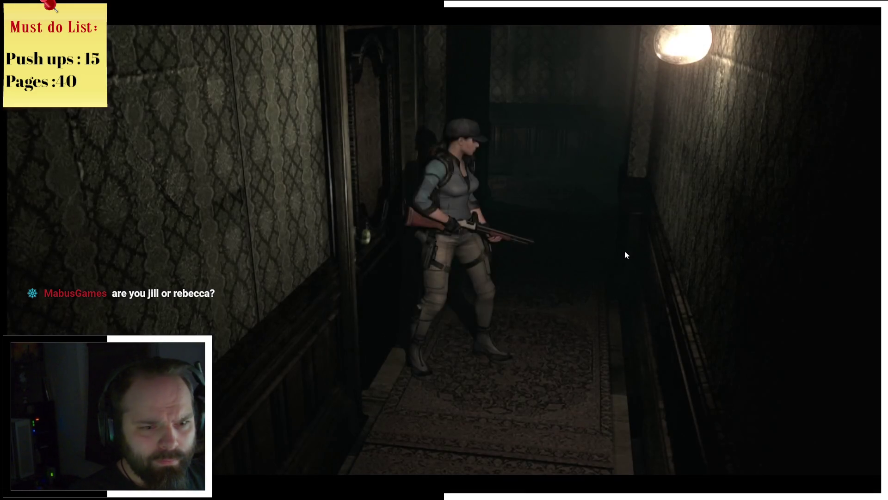
Walk down the carpeted hallway and view the Mansion 1F map from the inventory
key(w)
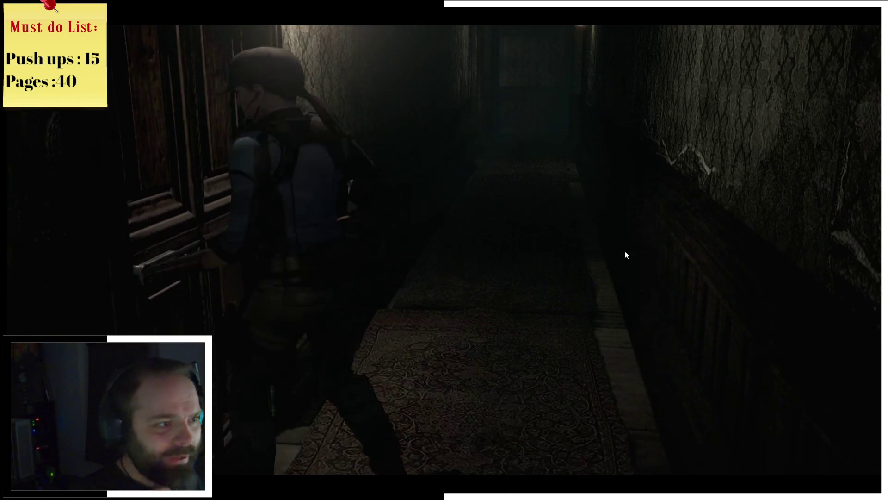
key(Tab)
key(m)
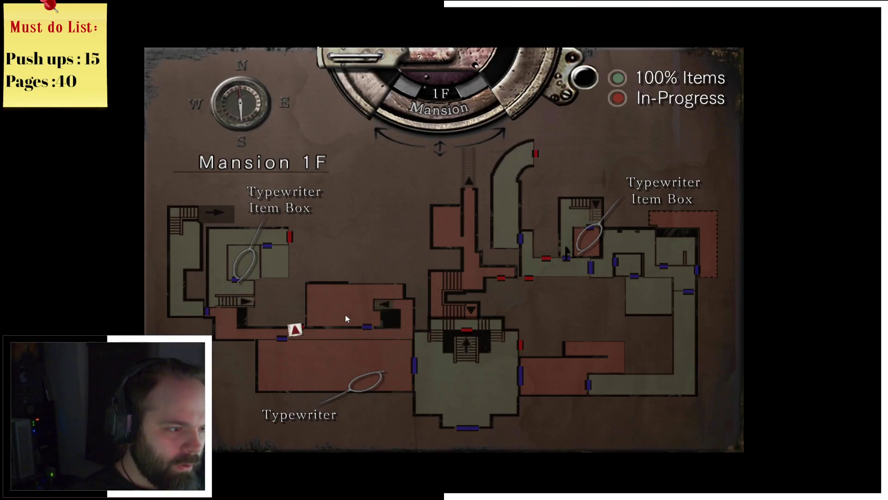
key(m)
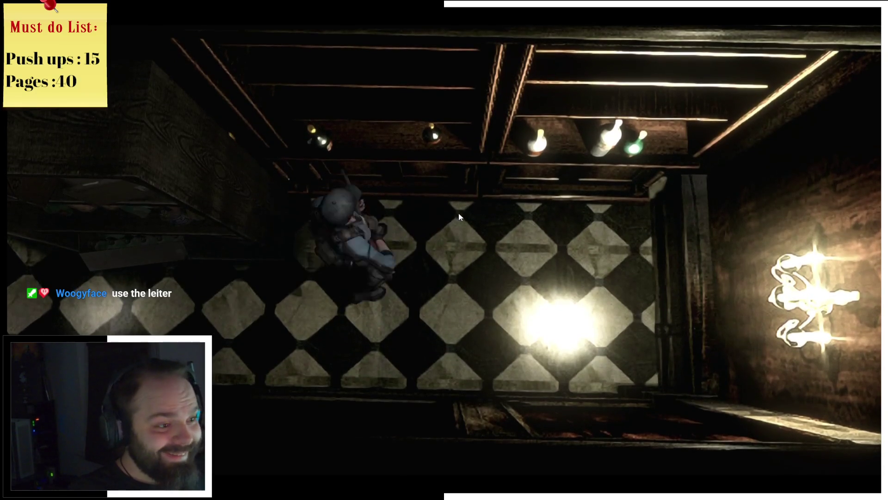
Try using the lighter from the inventory in the tiled room
key(Tab)
click(639, 136)
click(479, 214)
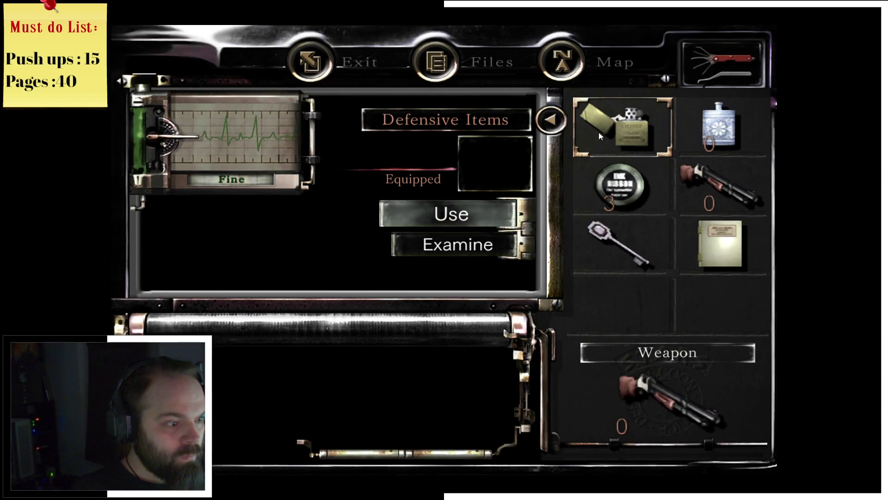
click(459, 210)
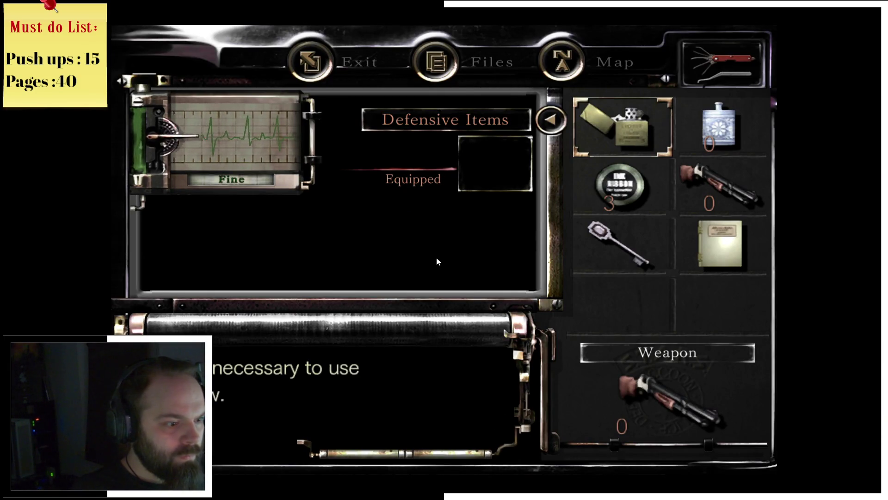
key(Tab)
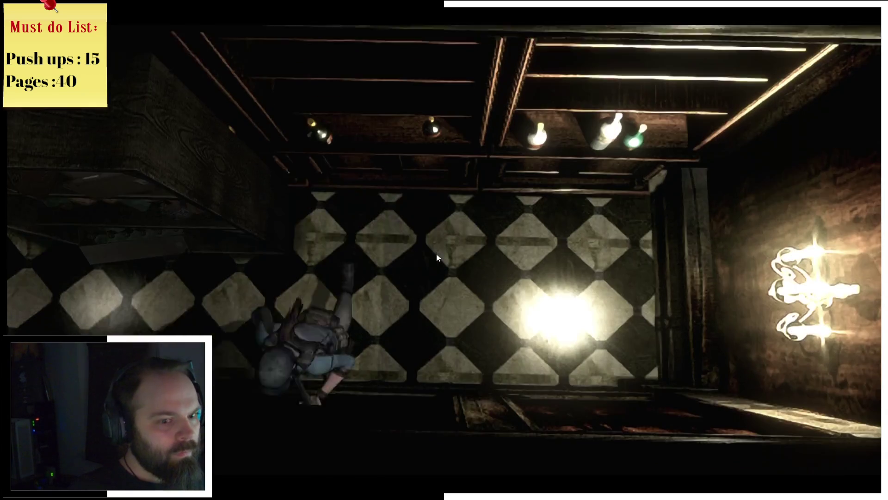
Move along the tiled wall, try the lighter again, then run back across the piano room
key(s)
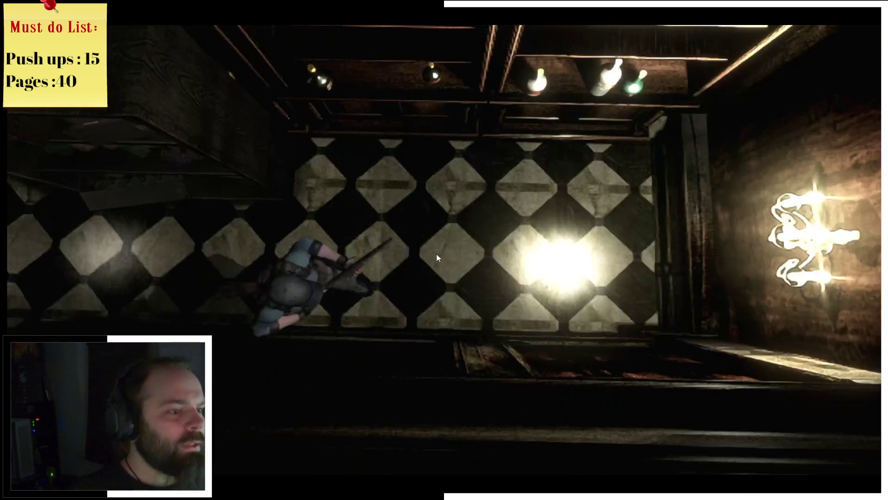
key(d)
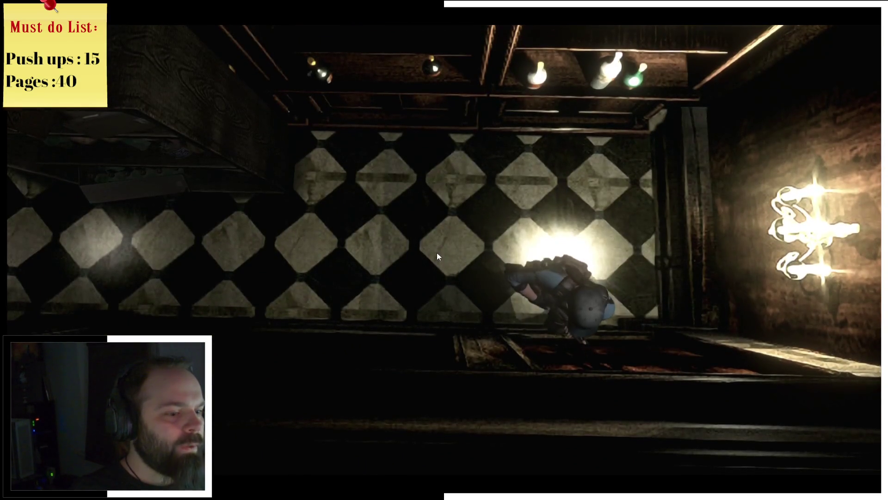
key(Tab)
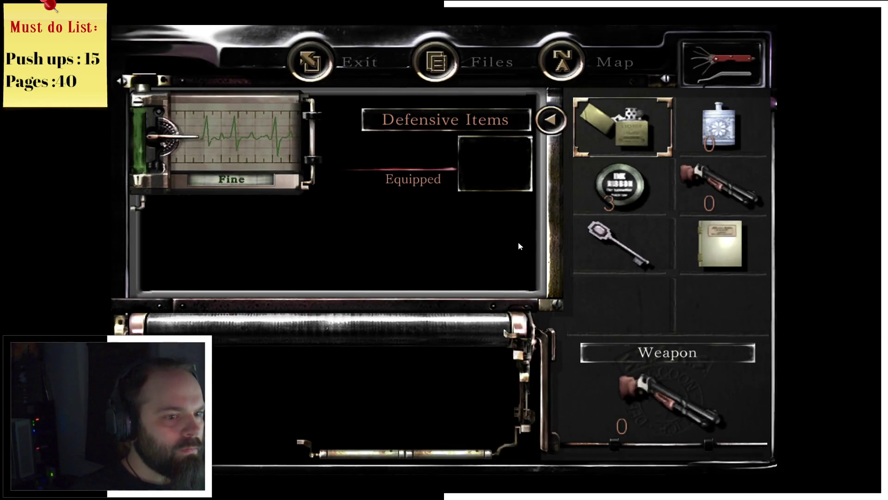
click(621, 148)
click(464, 212)
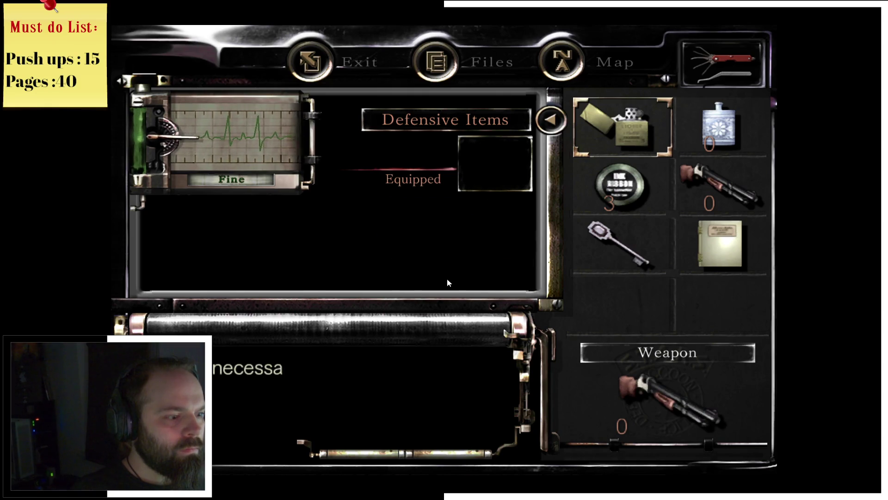
key(Tab)
key(w)
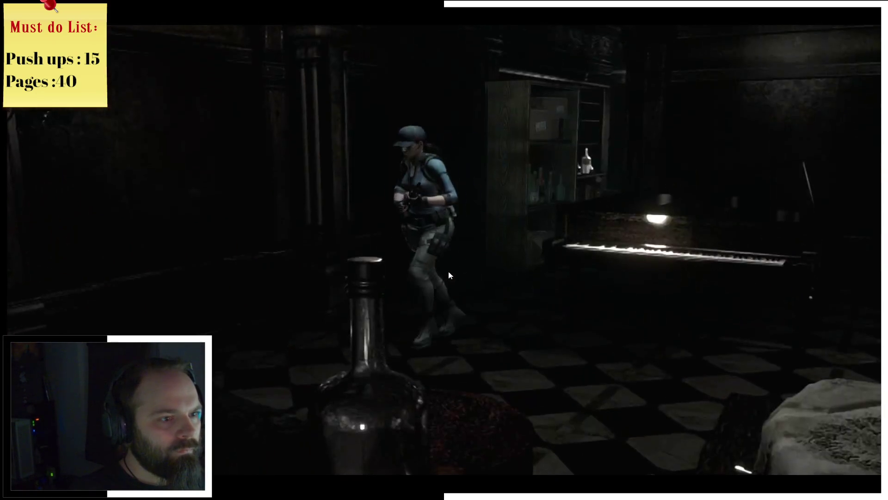
key(w)
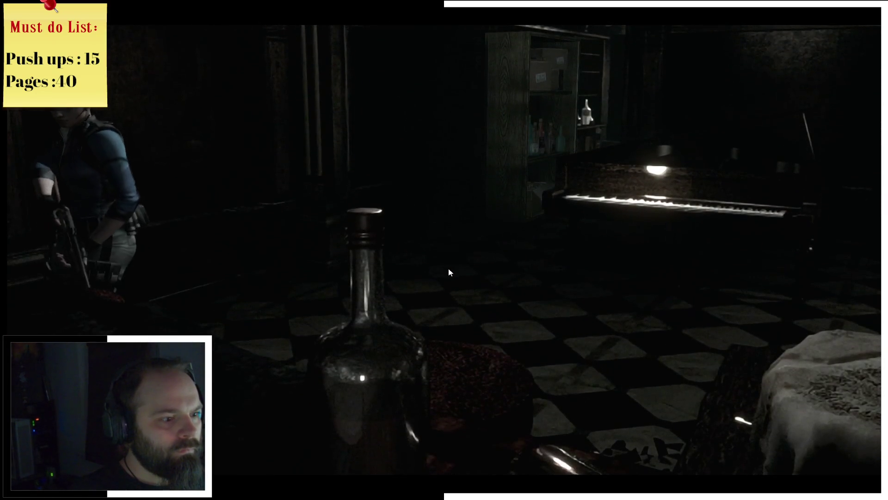
key(w)
key(w)
key(w)
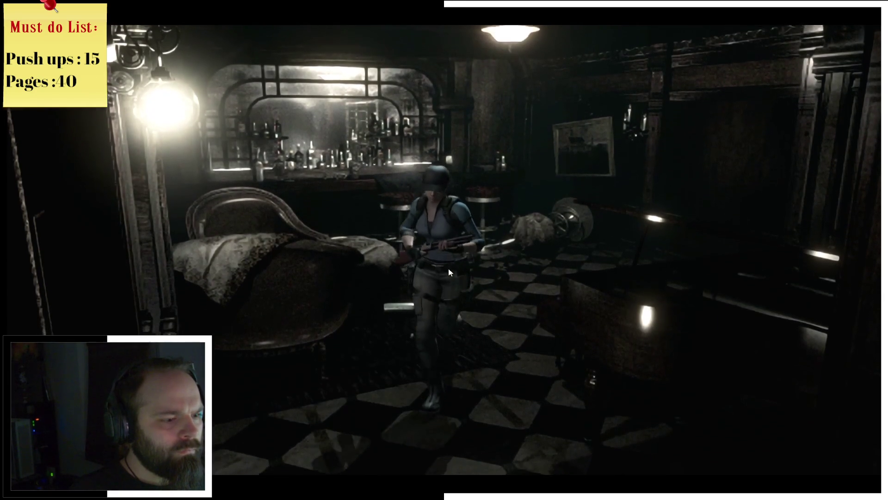
key(w)
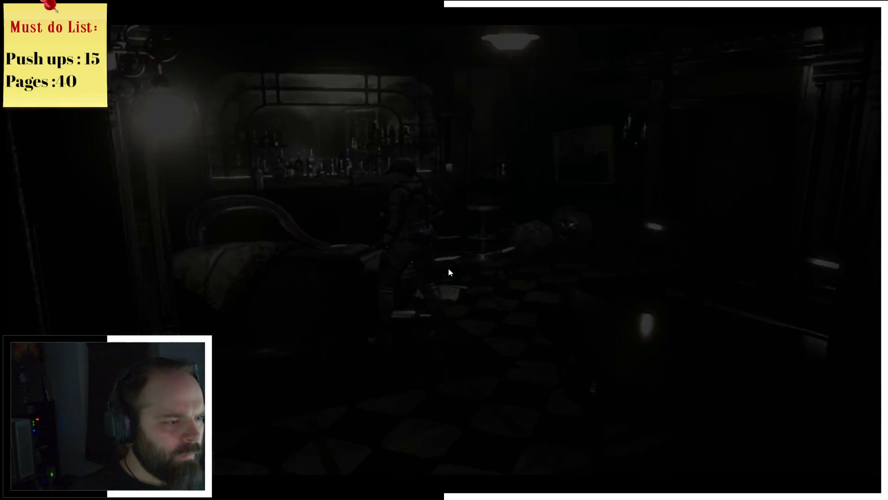
key(m)
key(m)
key(Tab)
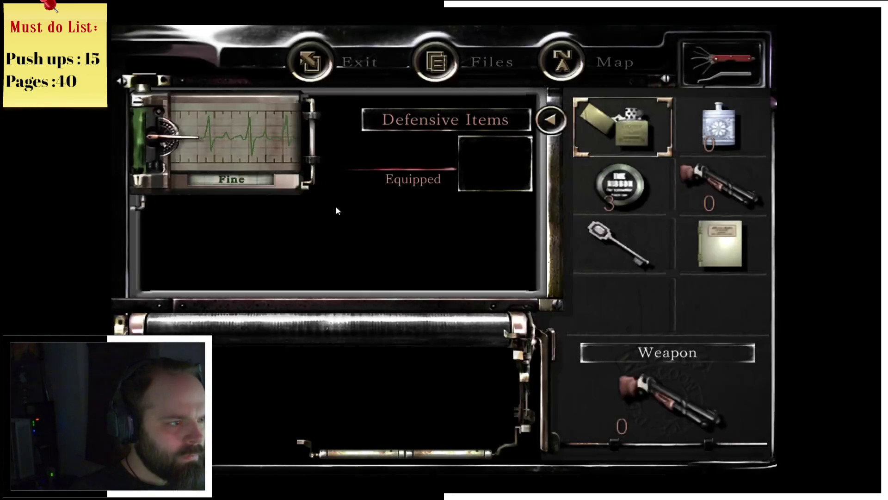
click(612, 133)
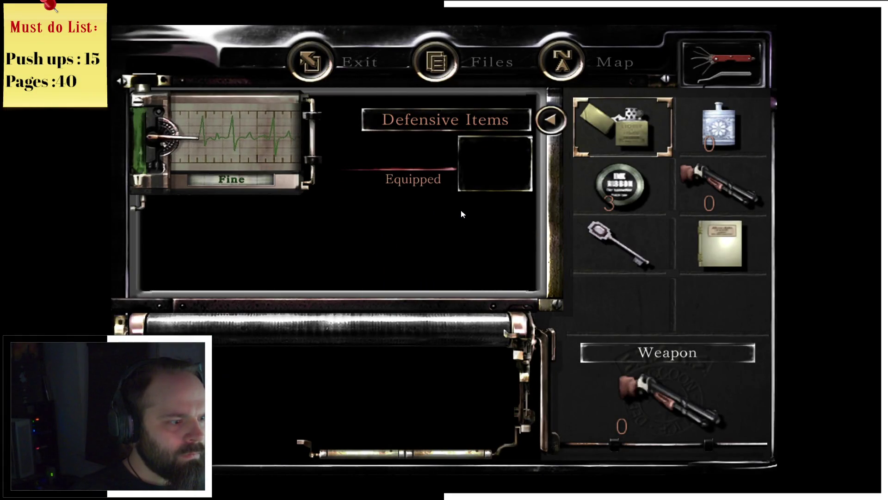
key(Return)
key(Tab)
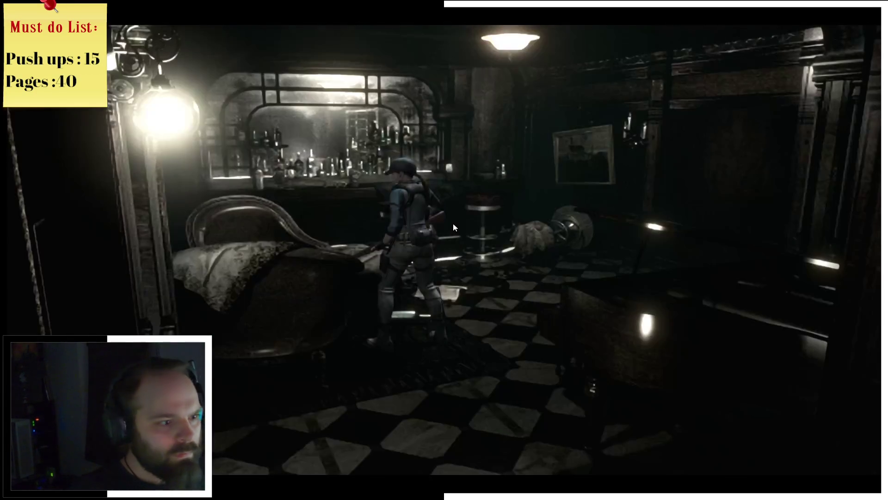
key(w)
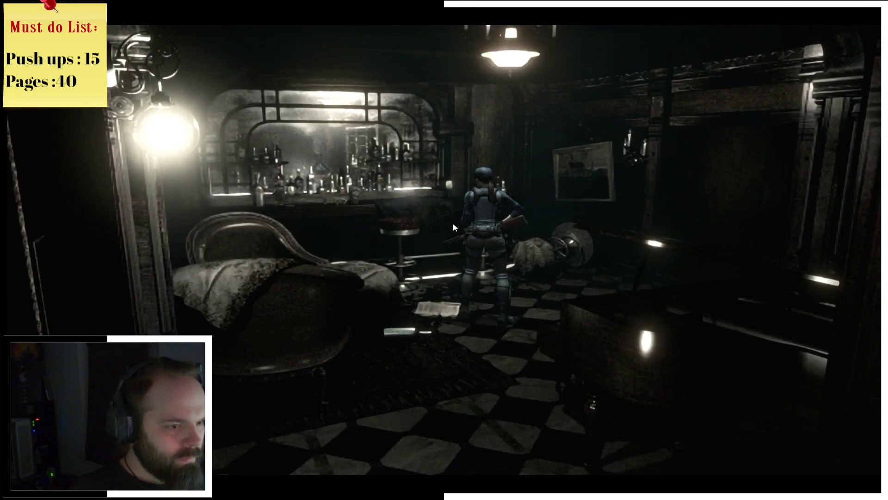
key(Tab)
key(Return)
key(Down)
key(Down)
key(Return)
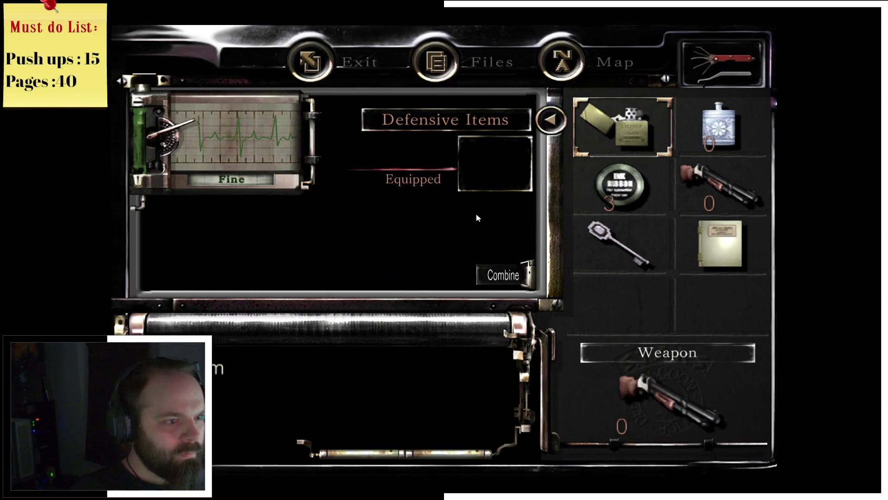
click(623, 112)
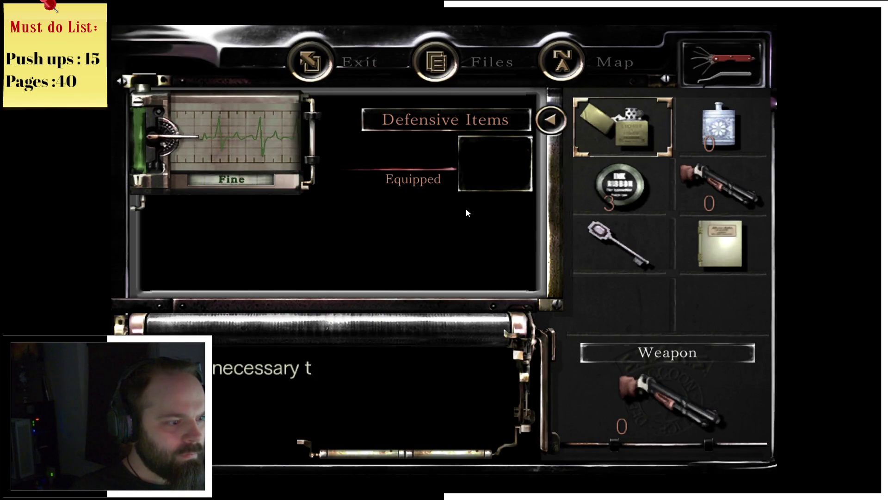
key(Tab)
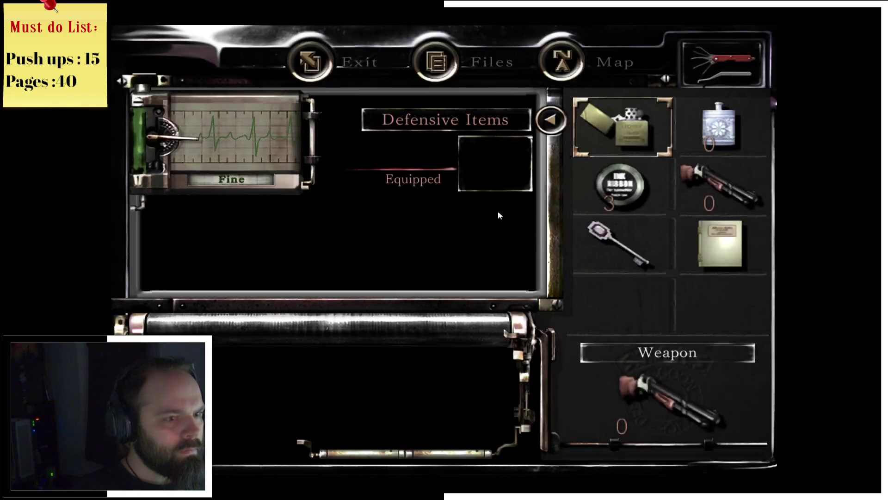
key(Return)
click(429, 211)
key(Tab)
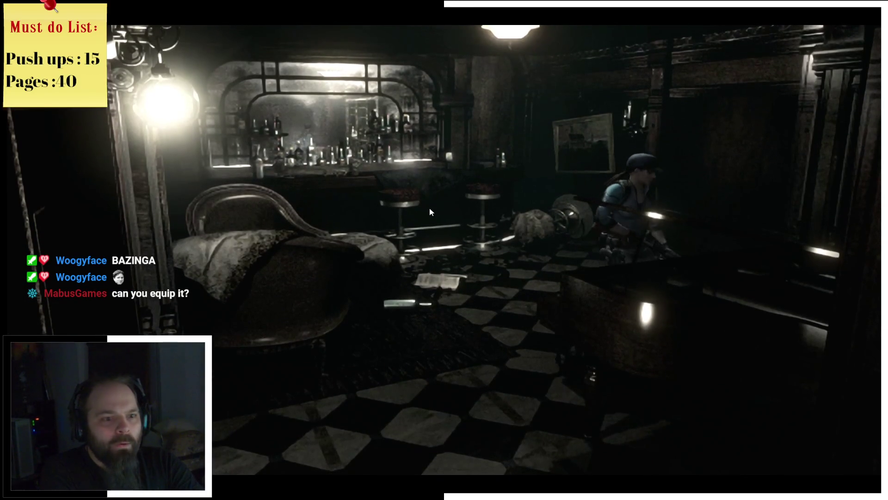
Bring up the lighter's actions in the inventory and cancel them
key(Tab)
click(594, 132)
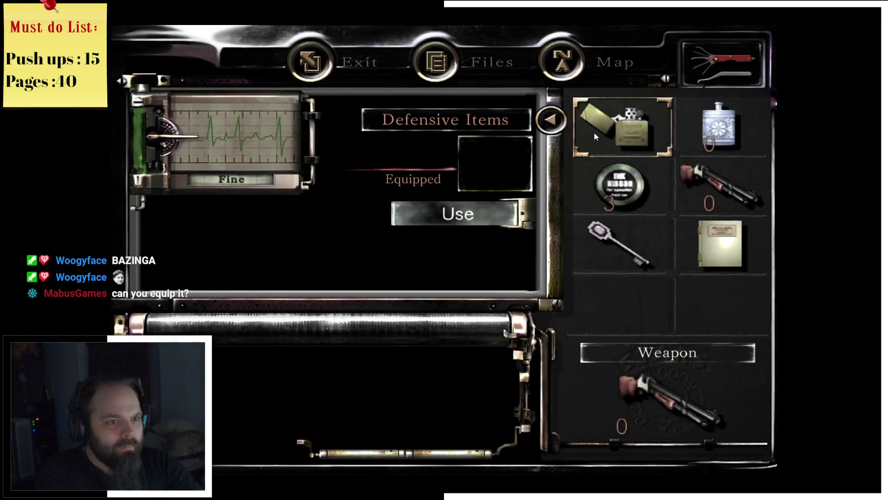
click(473, 219)
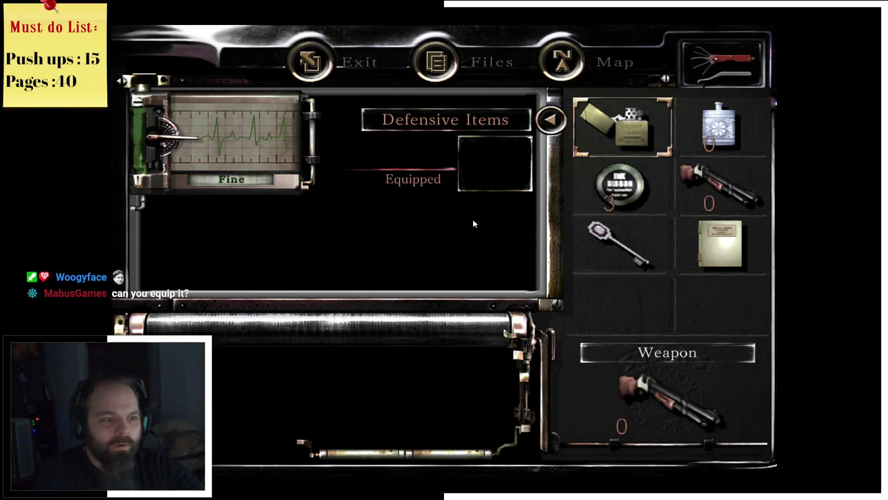
key(Tab)
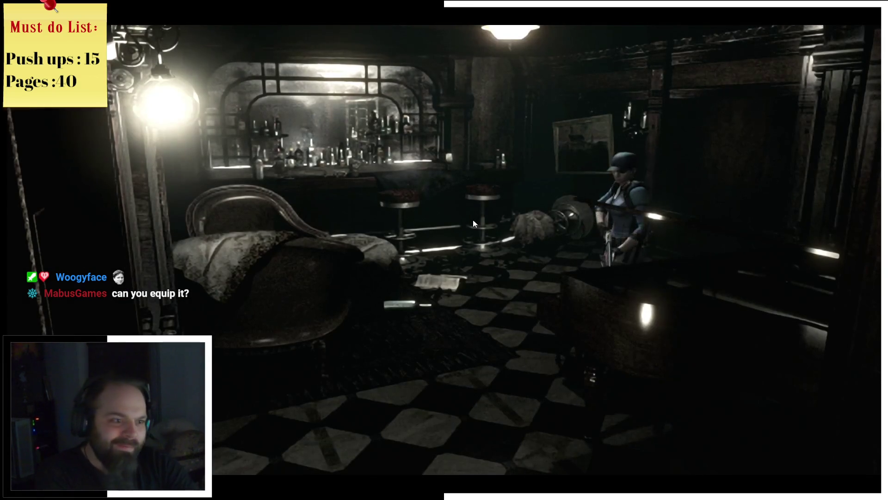
Walk into the piano room, check the Mansion 1F map and the lighter's actions
key(a)
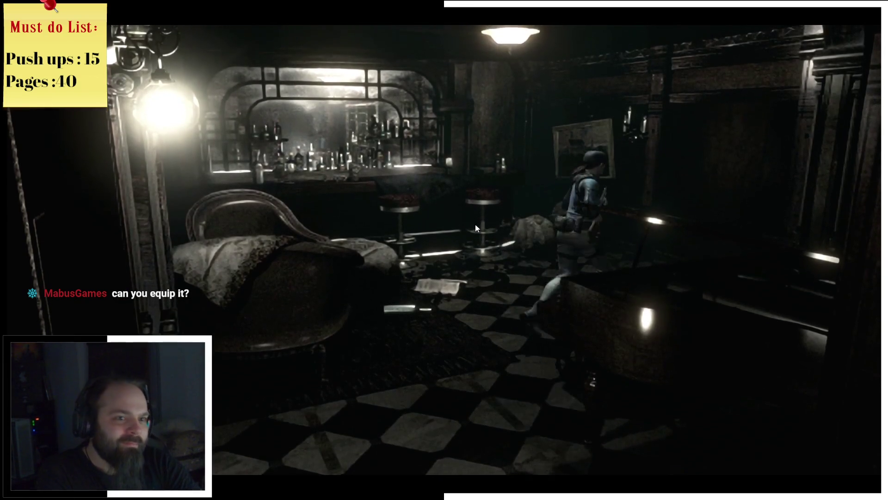
key(a)
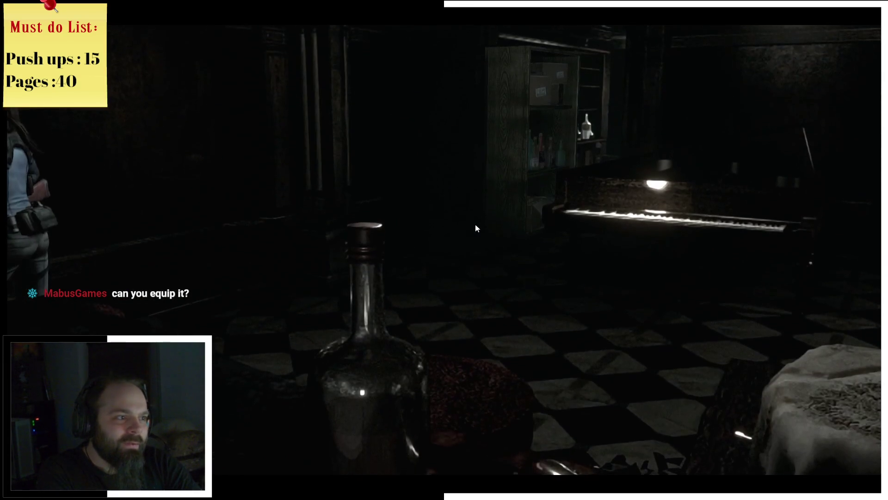
key(m)
key(m)
key(Tab)
key(Return)
key(Return)
key(Tab)
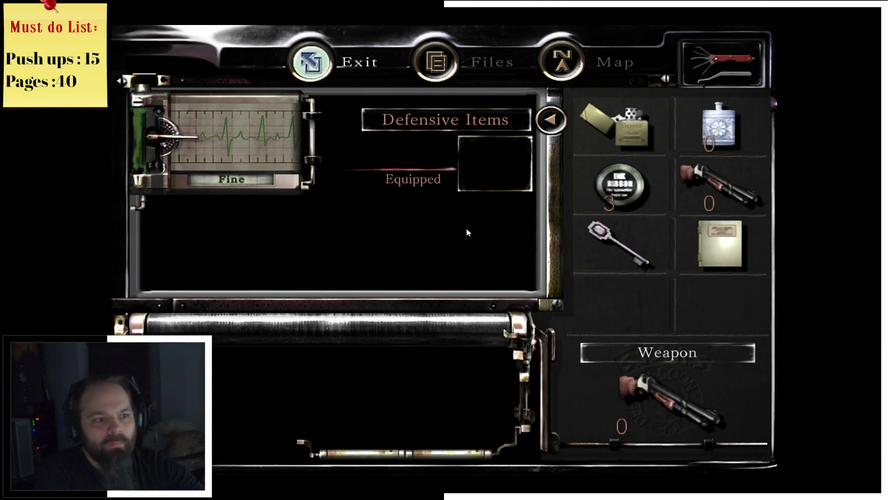
Walk into the corridor by the bottle shelves and try using the lighter there
key(w)
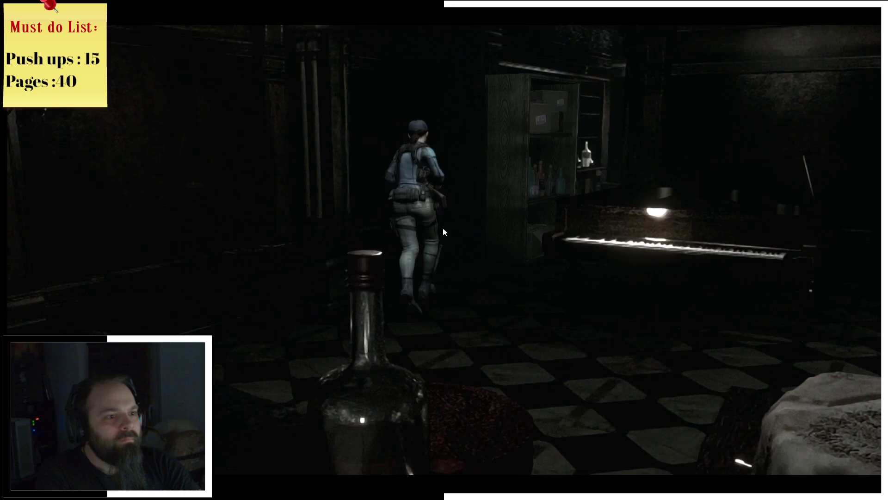
key(w)
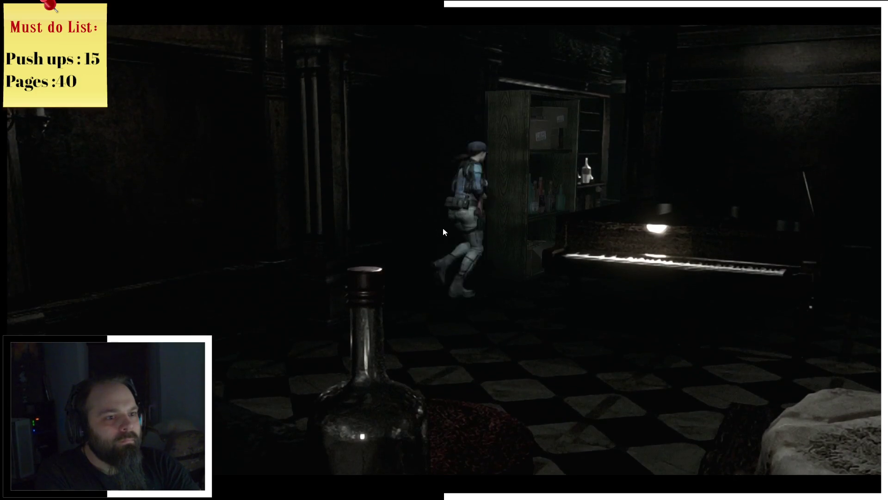
key(w)
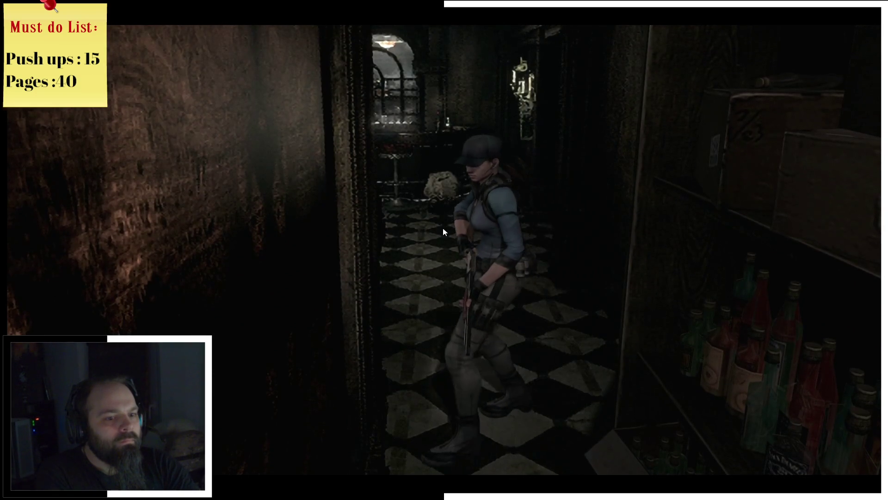
key(w)
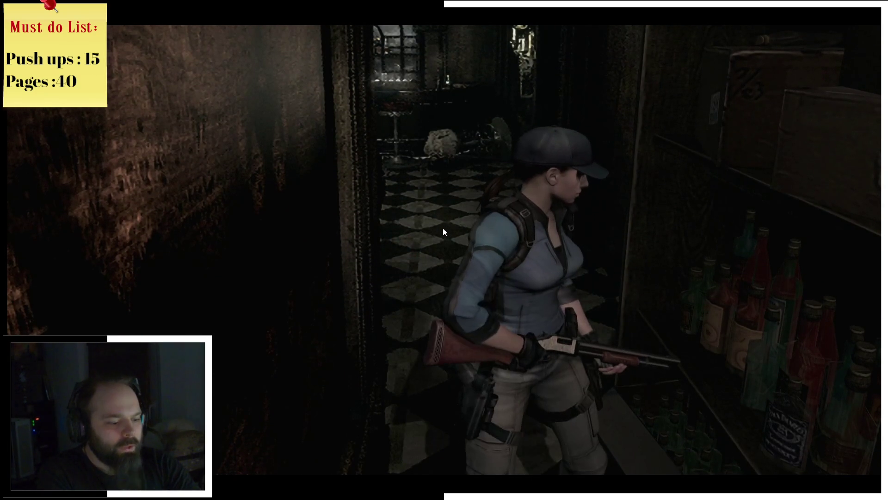
key(Tab)
click(628, 129)
click(470, 212)
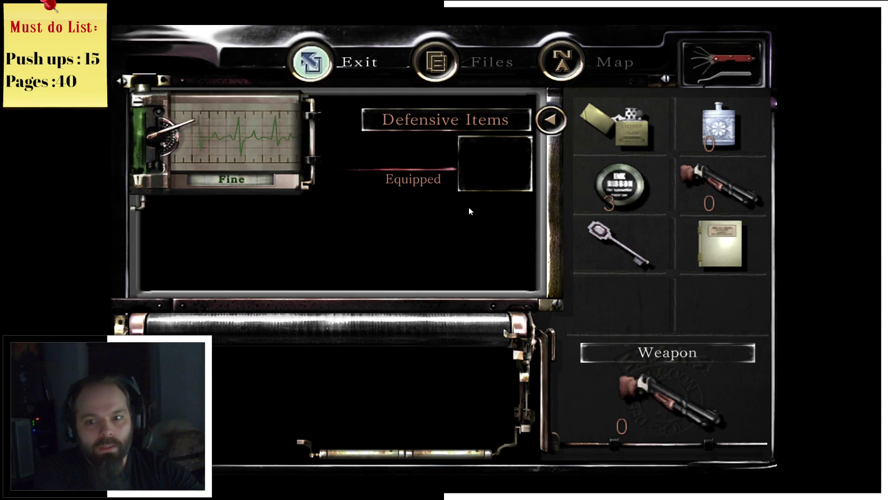
key(Tab)
Walk Jill across the bar room and out toward the castle painting
key(w)
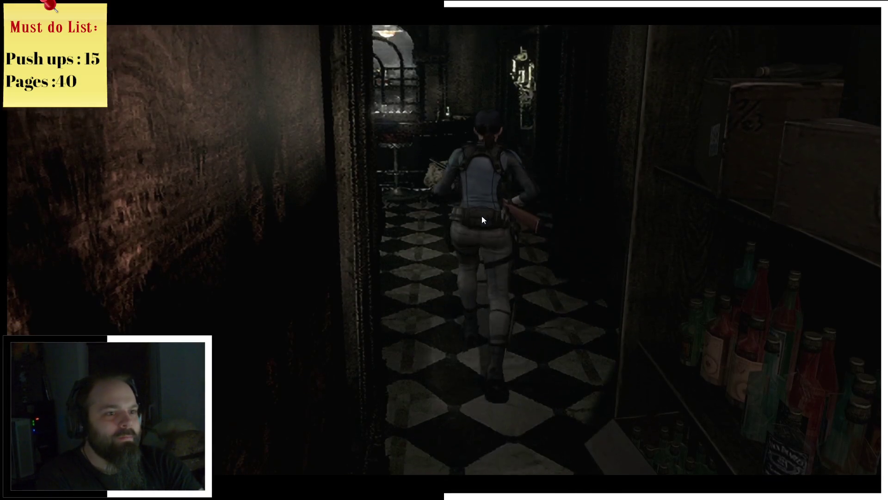
key(w)
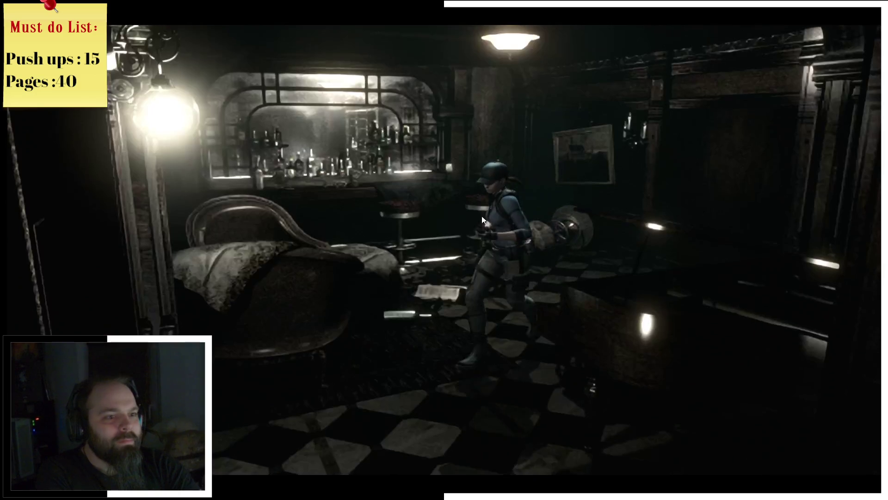
key(w)
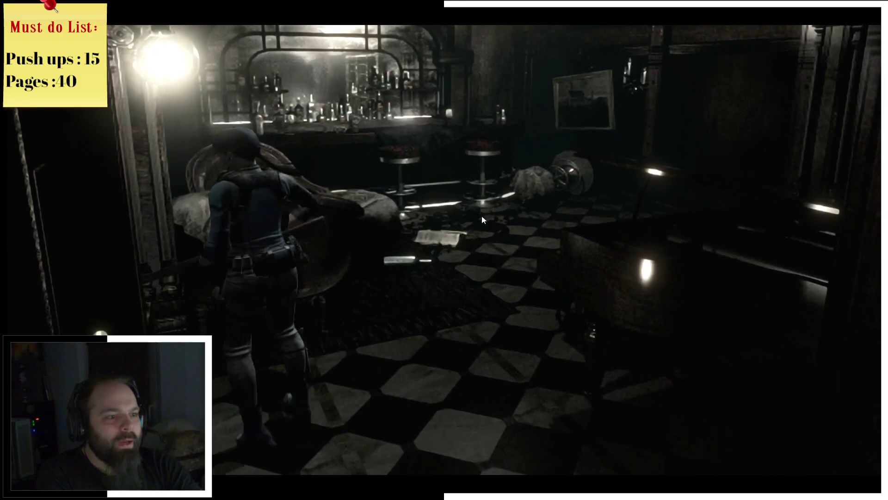
key(w)
key(w)
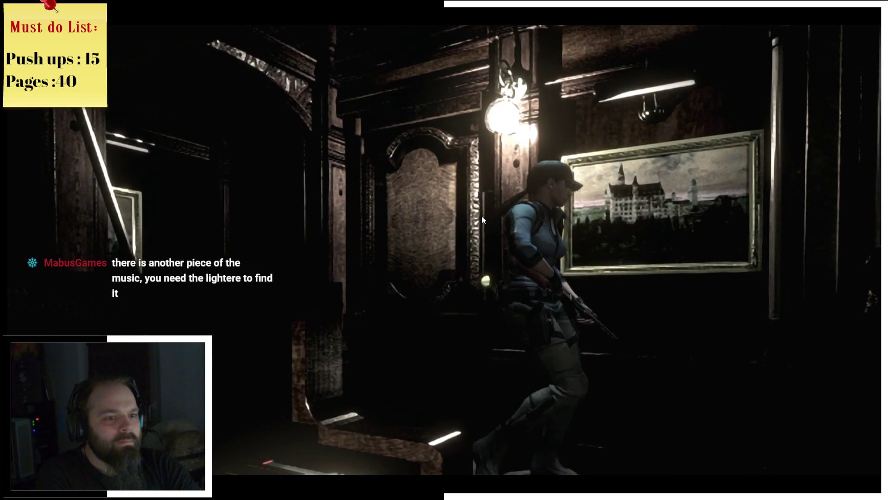
key(w)
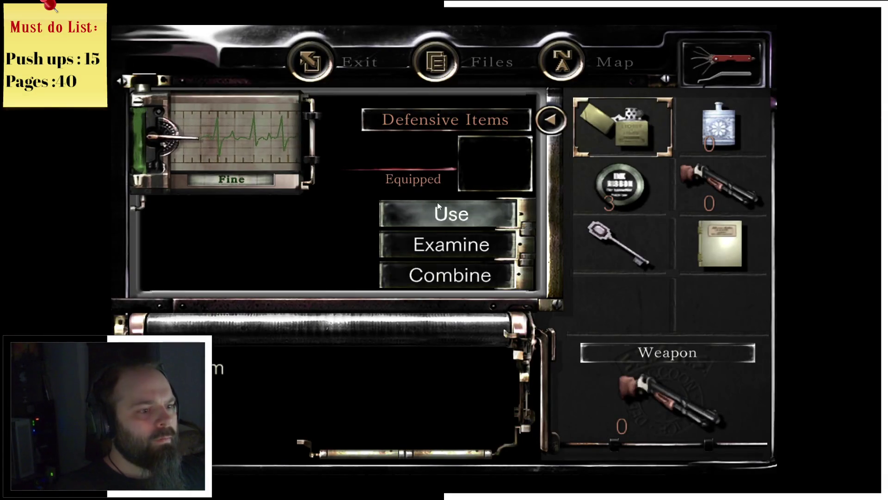
Try the lighter, then walk between the piano and bar rooms into the painting hallway
click(459, 213)
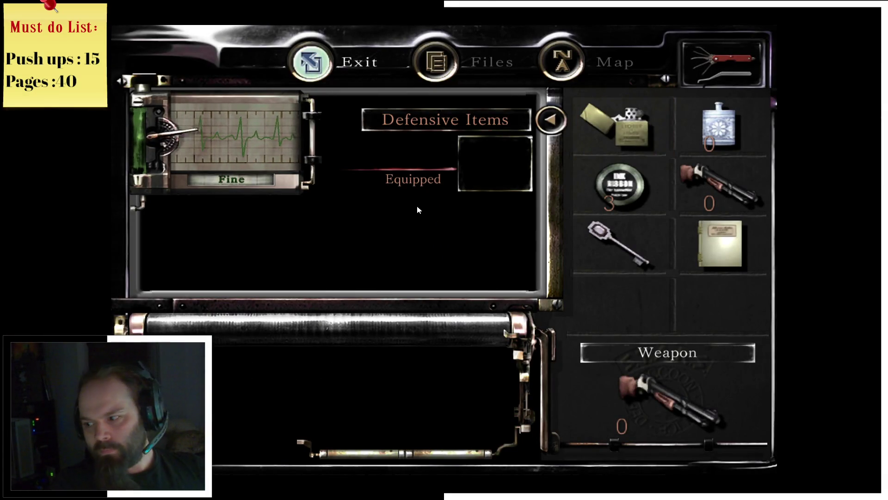
key(Escape)
key(w)
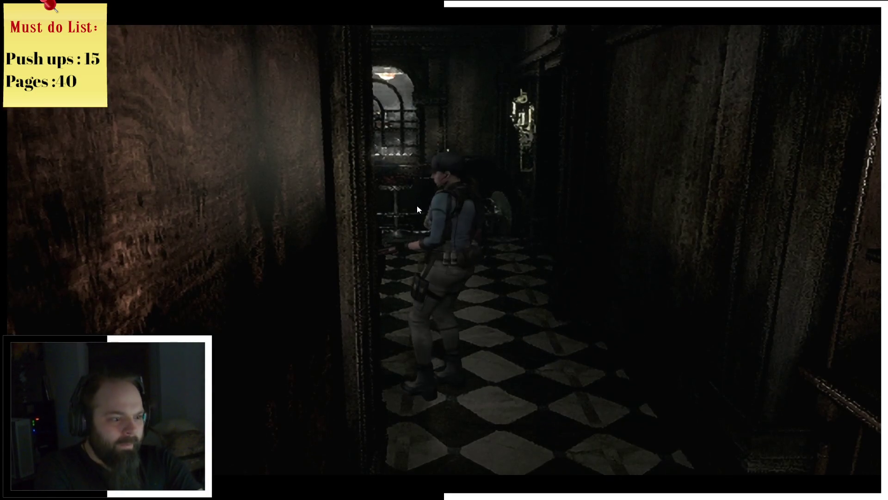
key(w)
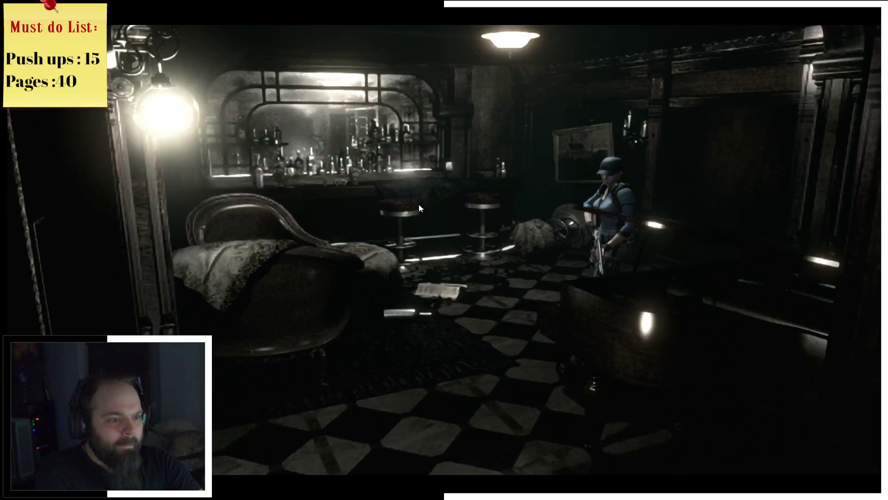
key(w)
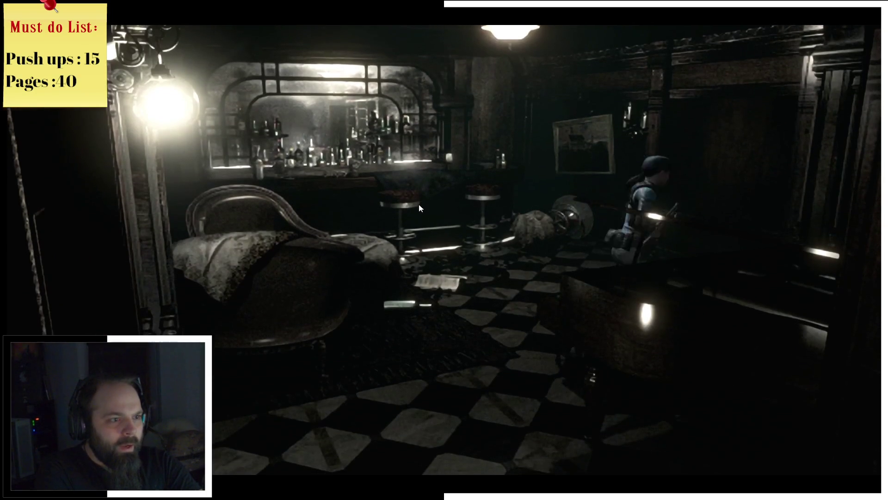
key(w)
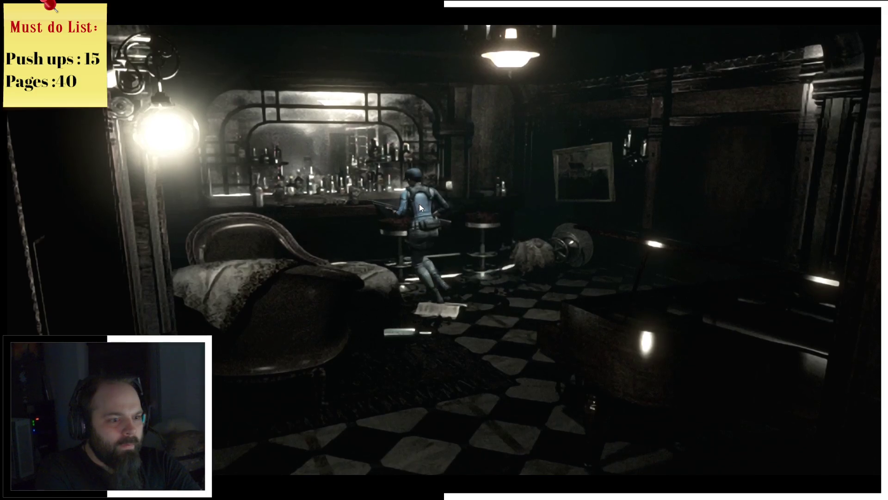
key(a)
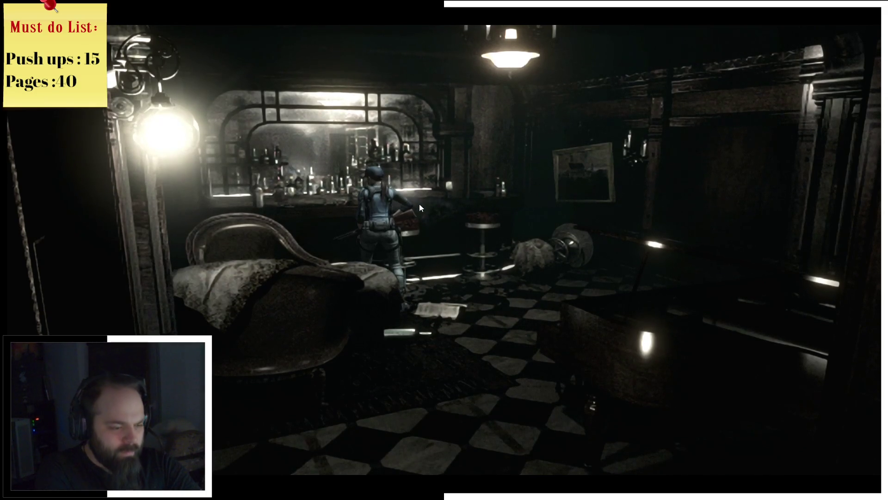
key(w)
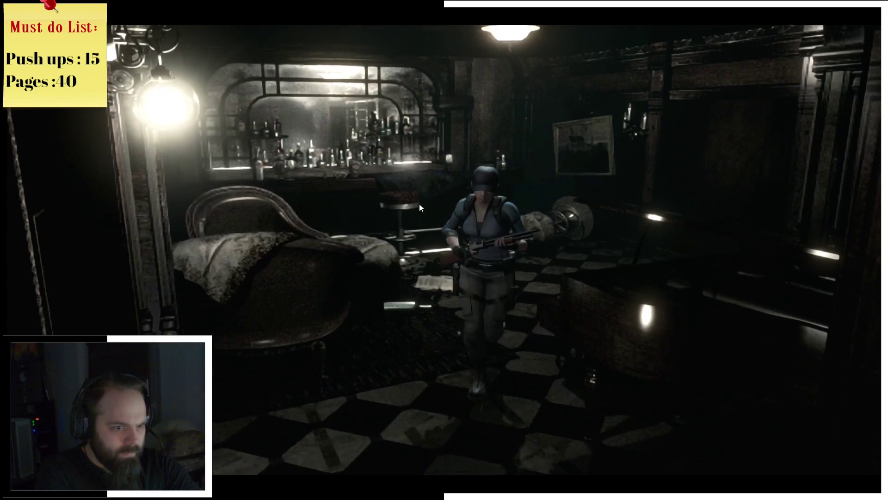
key(w)
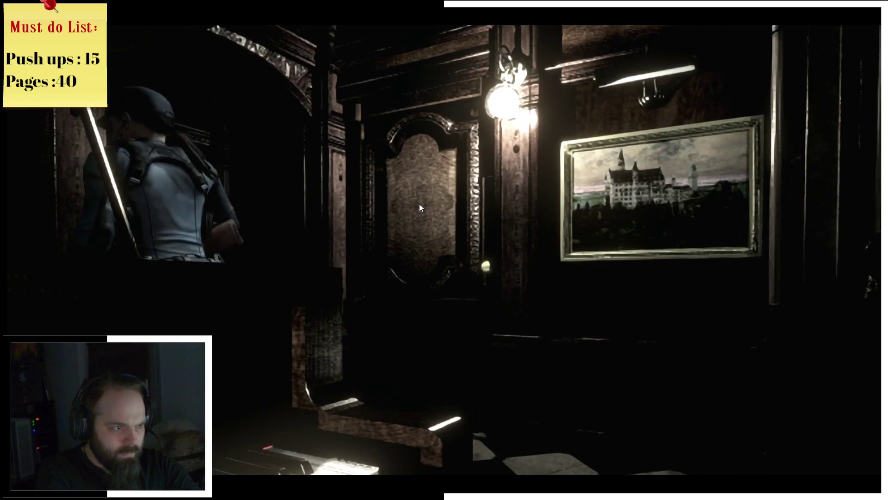
Check the lighter's options, then try using the lighter deeper in the hallway
key(Tab)
key(Return)
key(Escape)
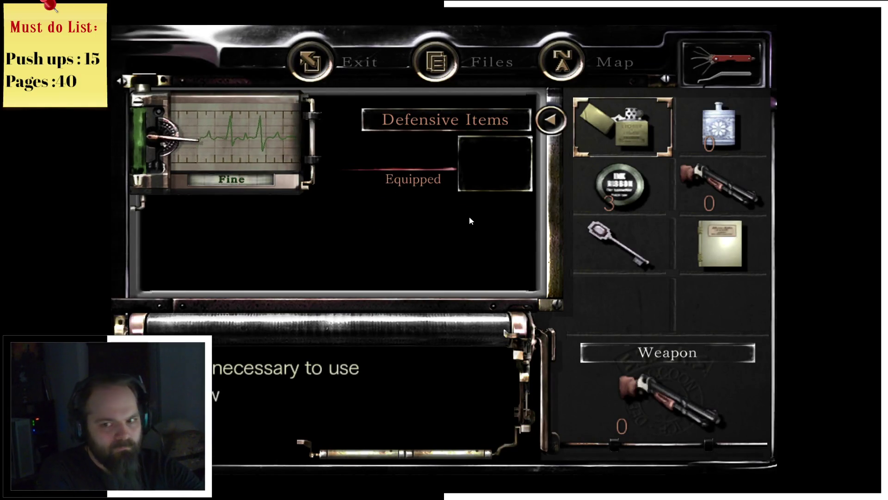
key(Escape)
key(w)
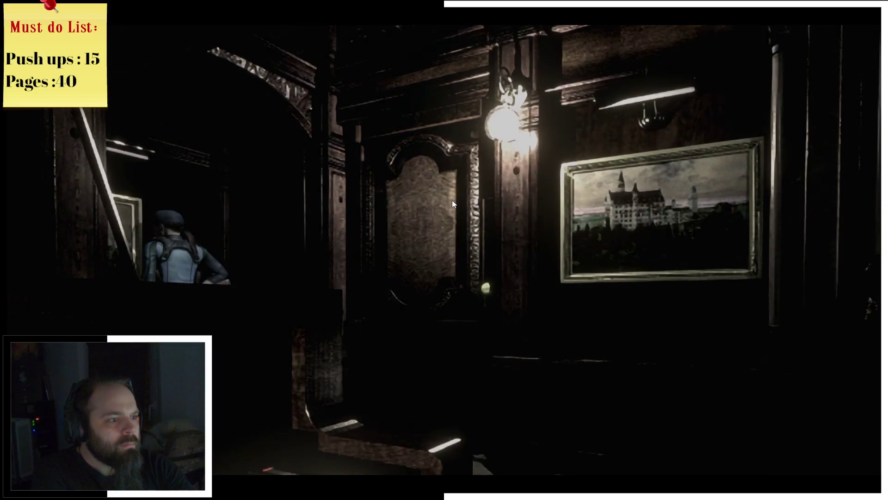
key(Tab)
key(Return)
click(461, 205)
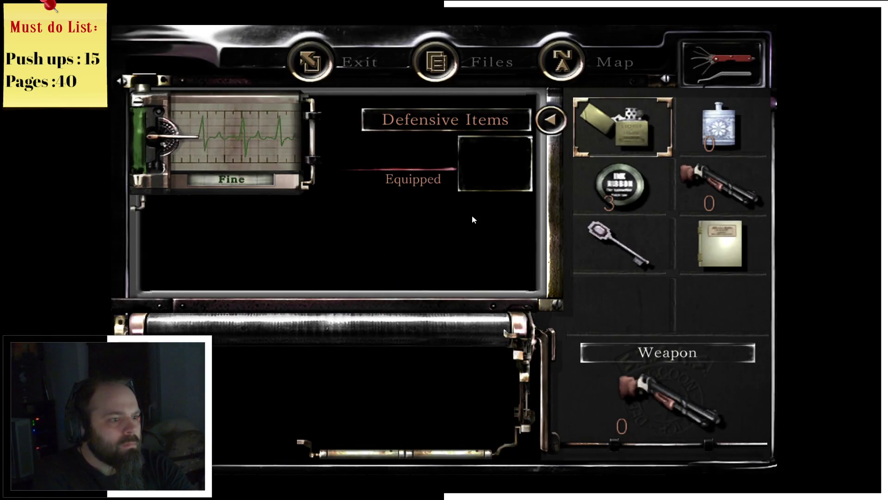
key(Tab)
Walk up to the castle painting, use the lighter there, and head back to the bar
key(d)
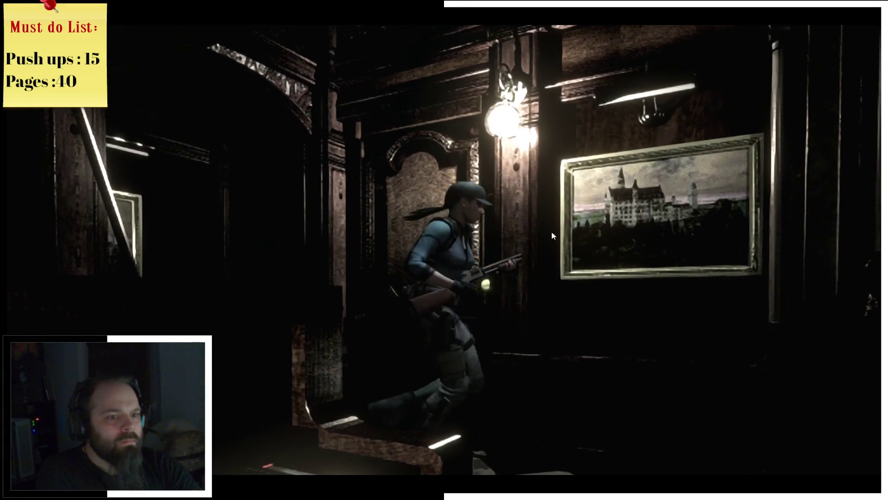
key(w)
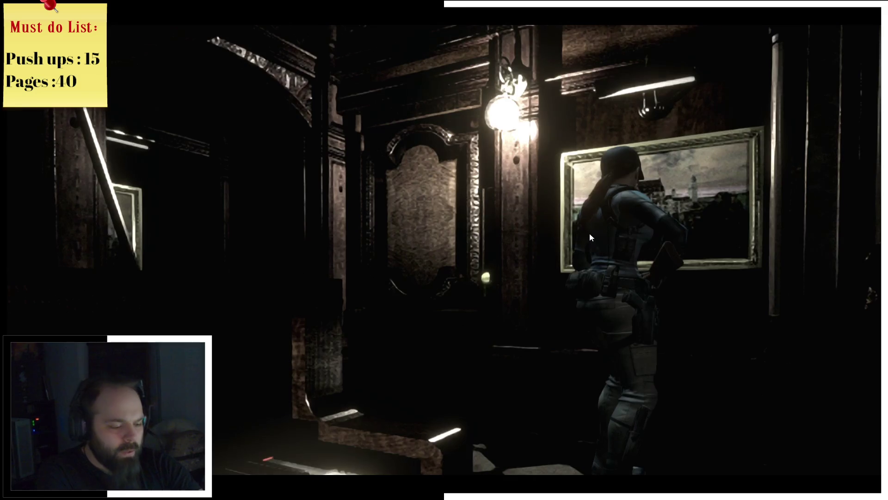
key(Tab)
click(611, 119)
right_click(627, 154)
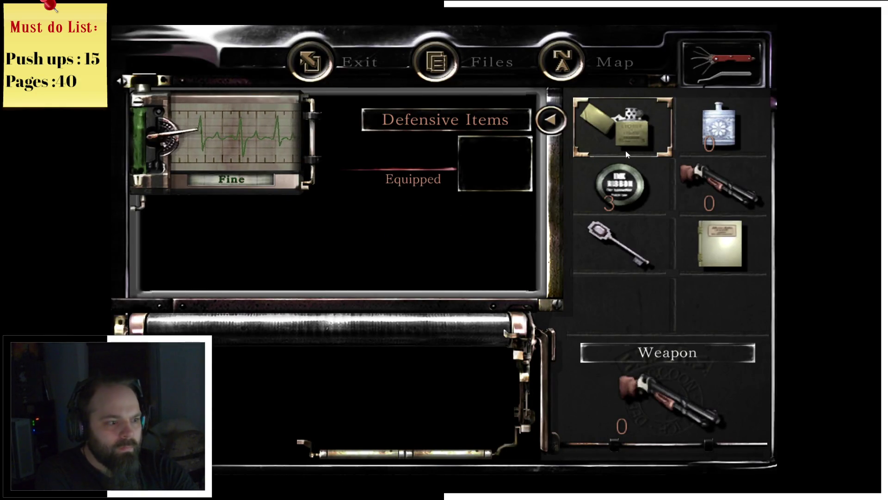
click(612, 135)
click(467, 217)
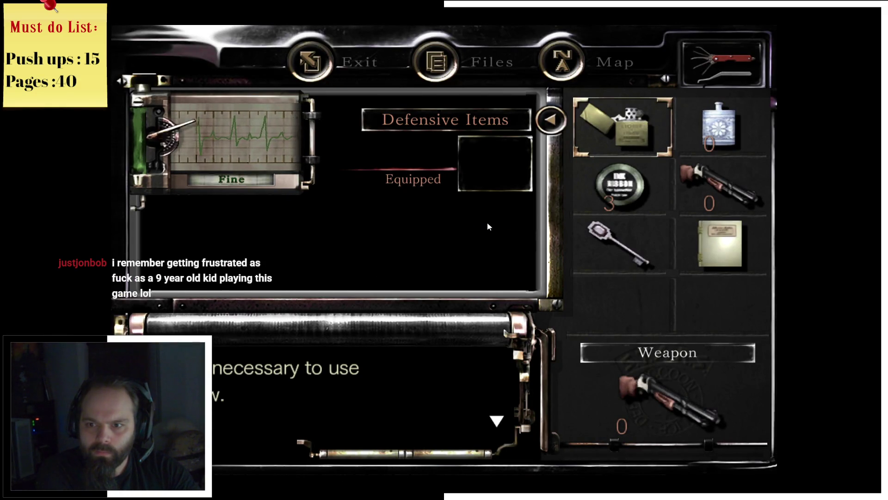
key(Tab)
key(w)
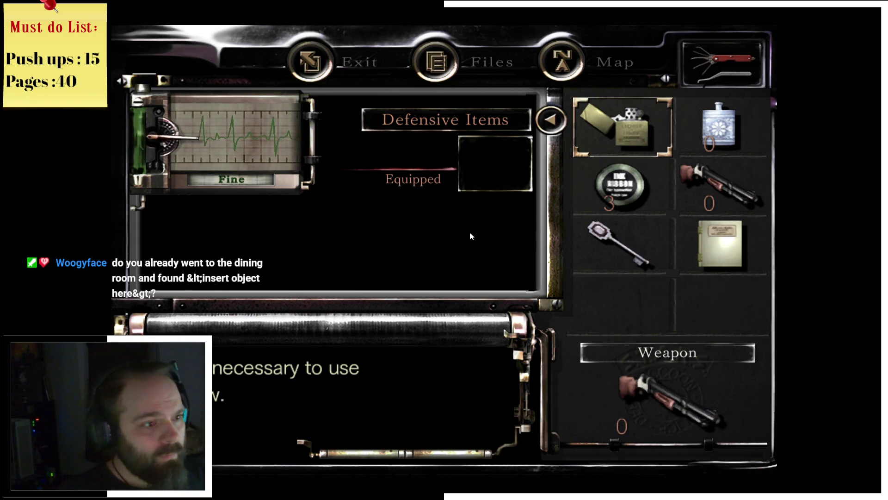
Close the inventory with Jill standing by the bar stools
key(Escape)
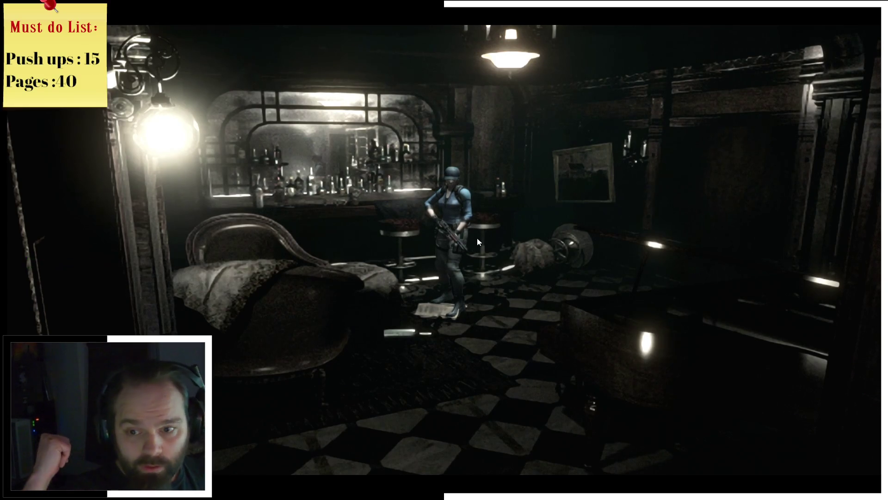
Walk Jill out of the bar to the hallway doorway and go through the door
key(w)
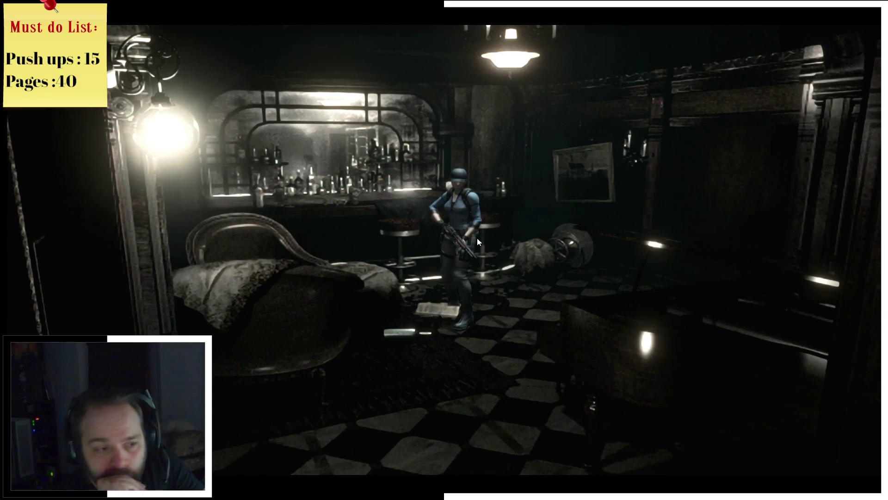
key(w)
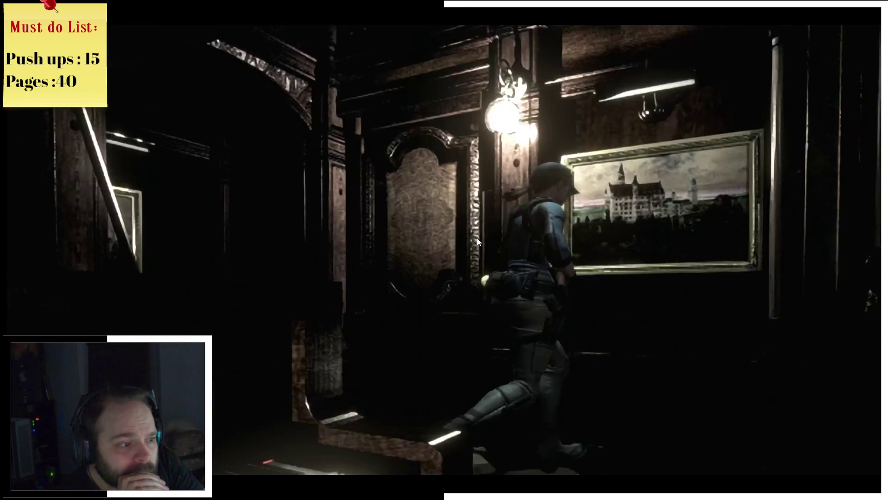
key(a)
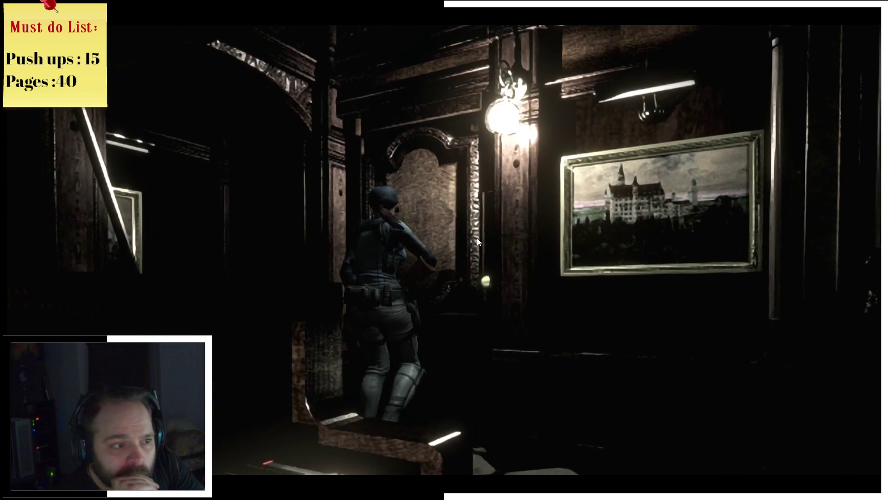
key(Return)
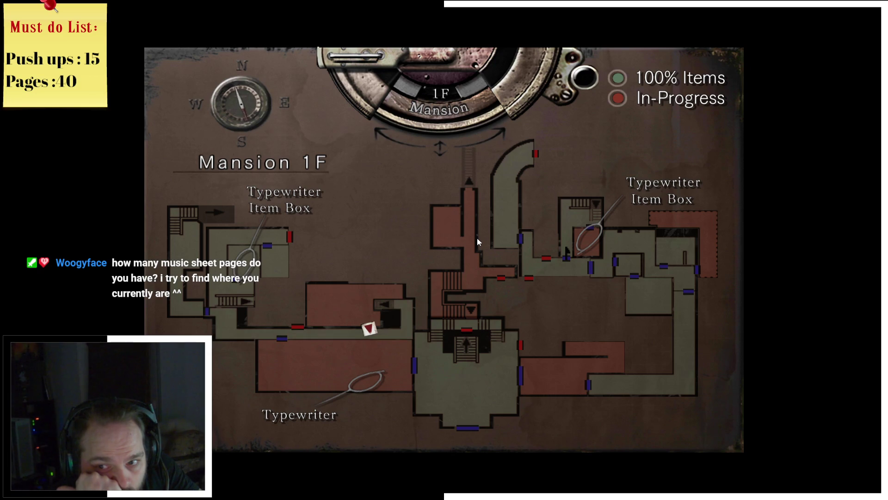
Close the map, walk down the corridor to the window, open the next door and cross the room
key(Escape)
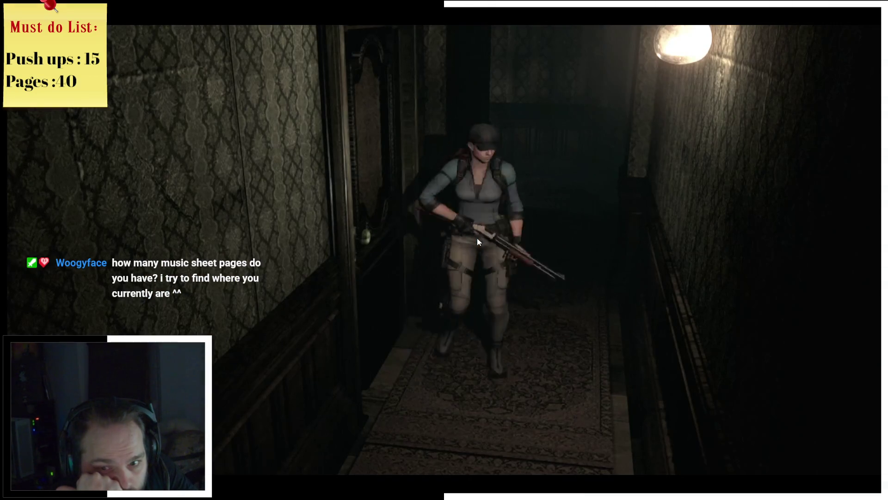
key(s)
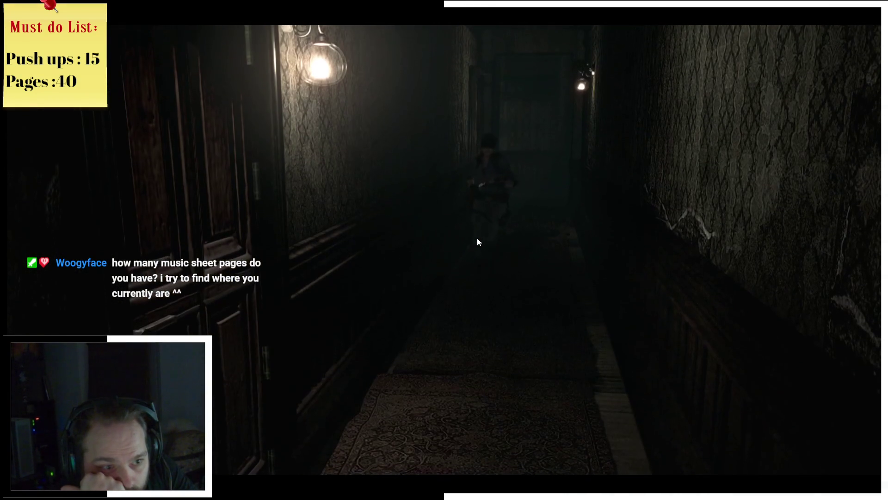
key(s)
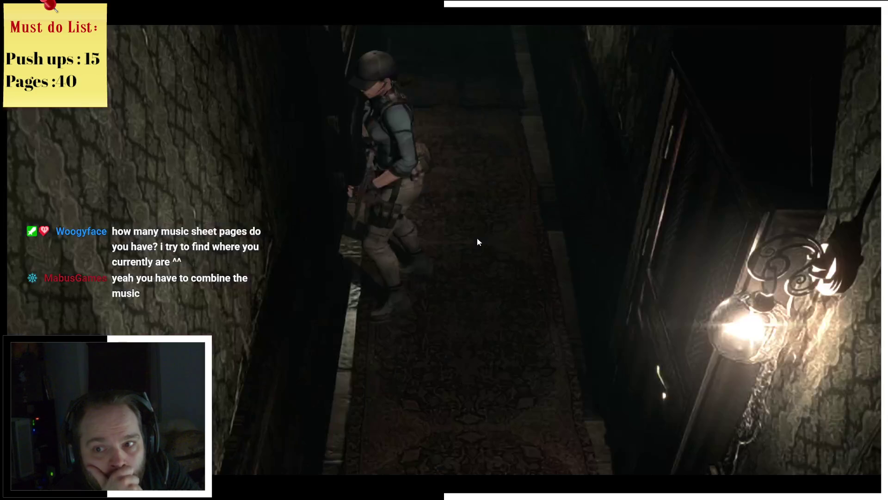
key(s)
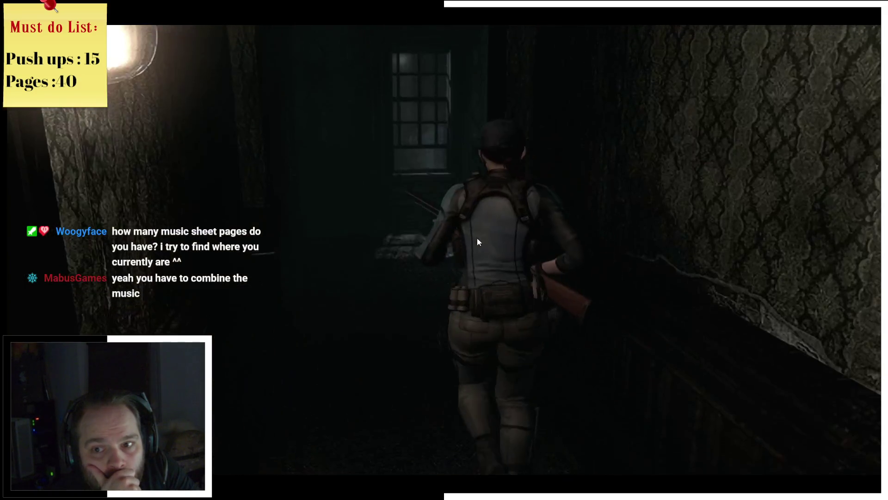
key(w)
key(w)
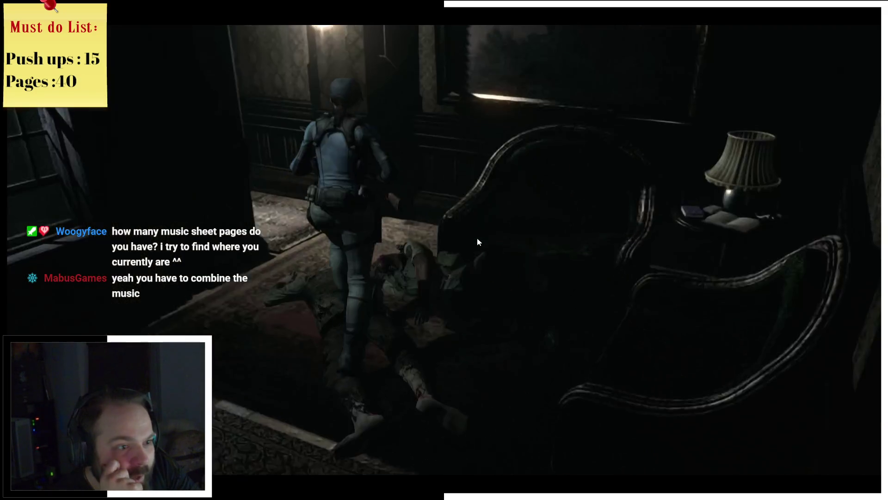
key(e)
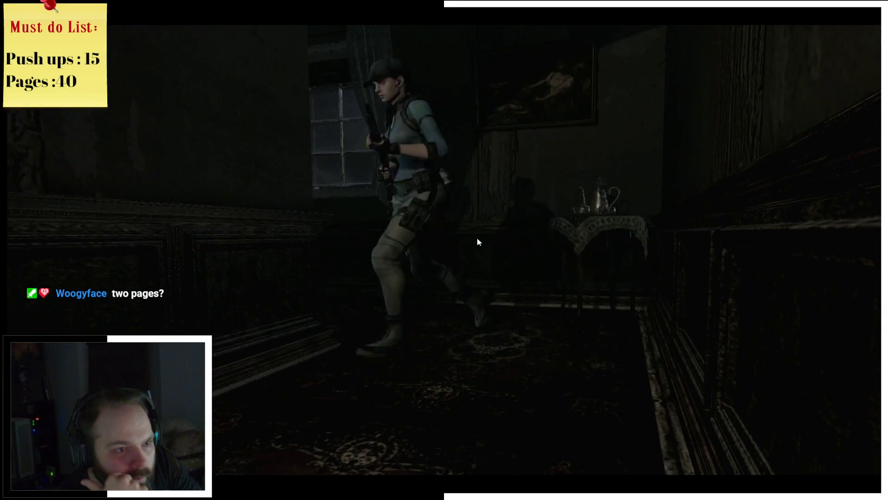
key(m)
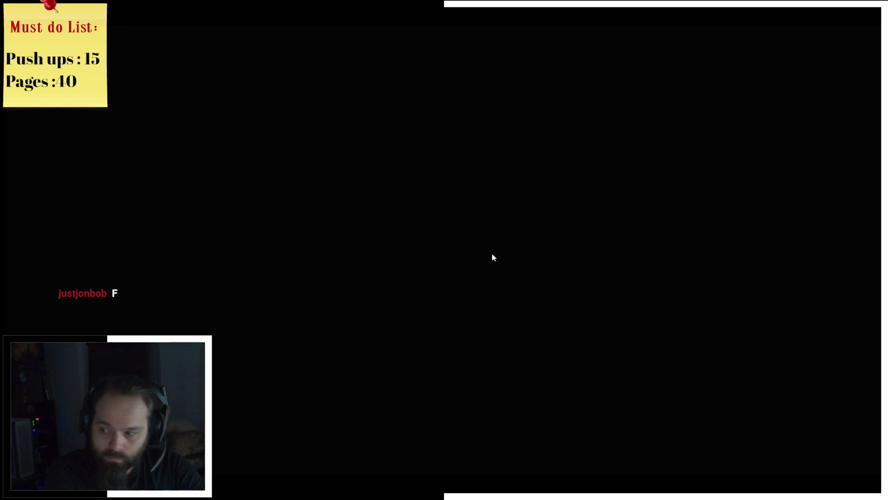
Choose to load a saved game after the death screen
key(Return)
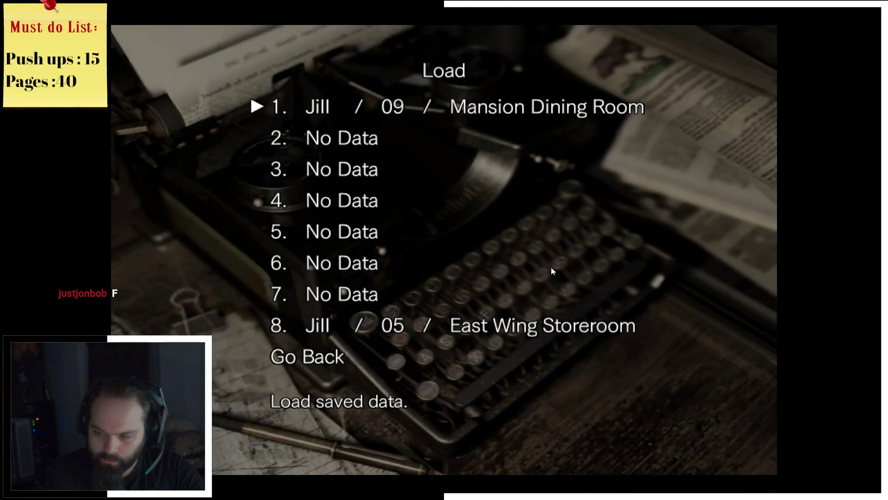
Confirm loading the slot 1 Mansion Dining Room save
key(Return)
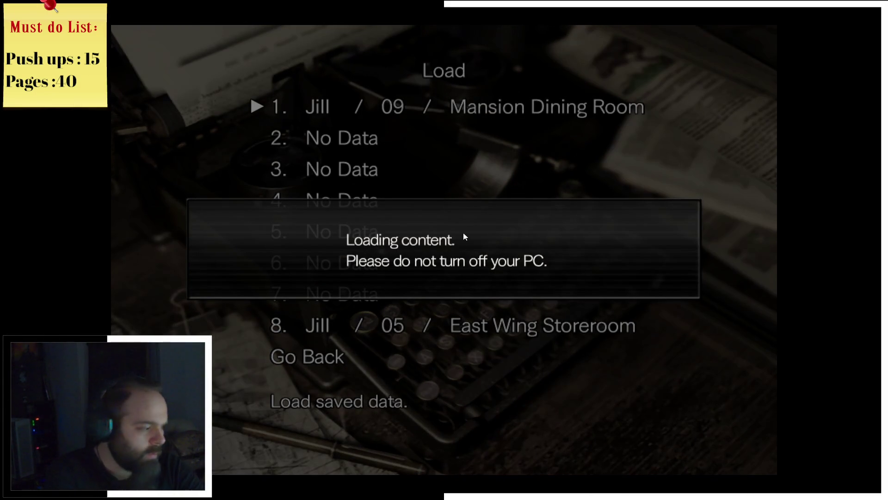
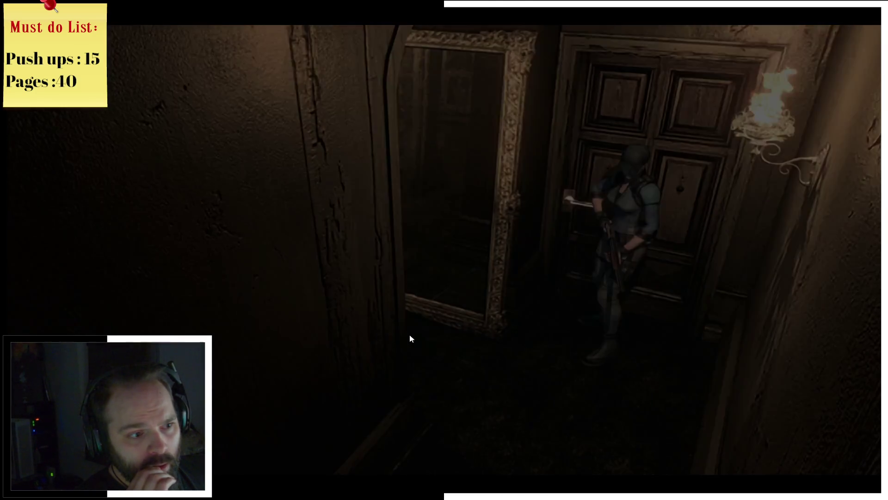
Walk Jill through the hallway door onto the balcony and check the Mansion 2F map twice
key(Up)
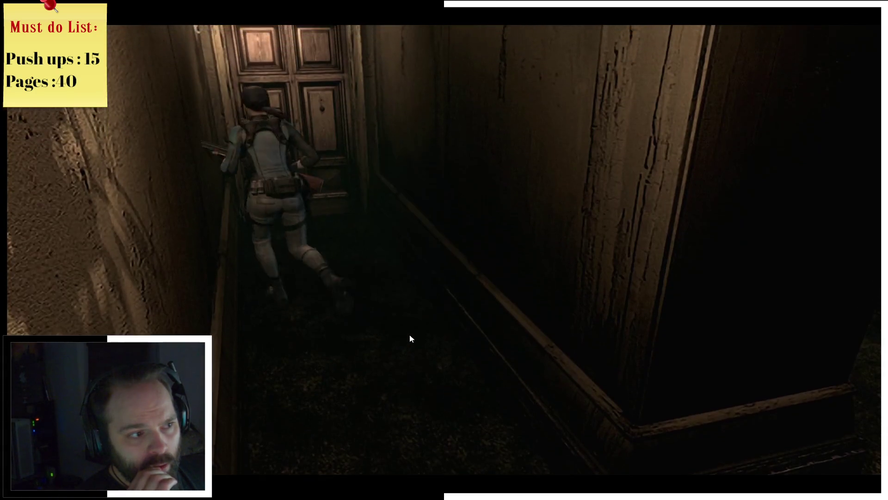
key(Return)
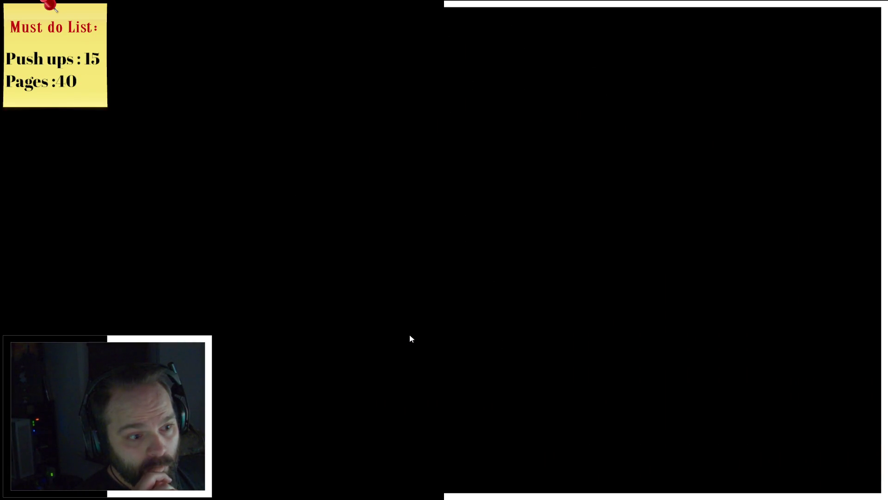
key(Up)
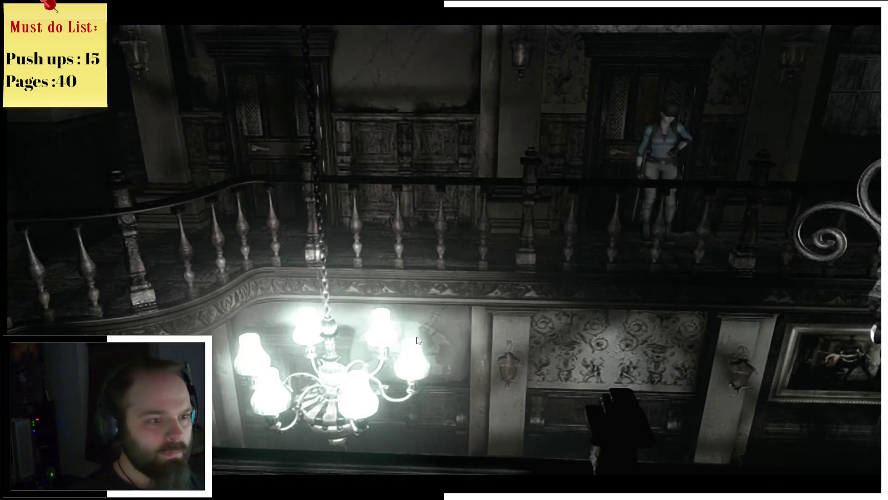
key(m)
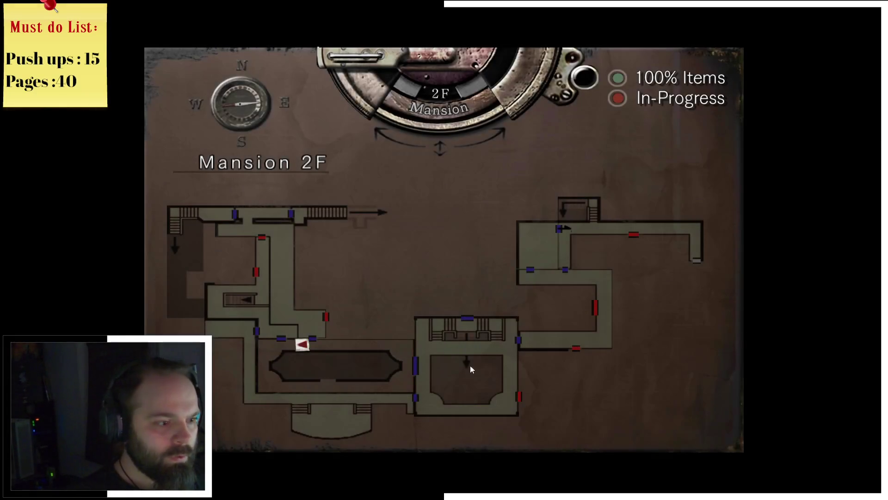
key(m)
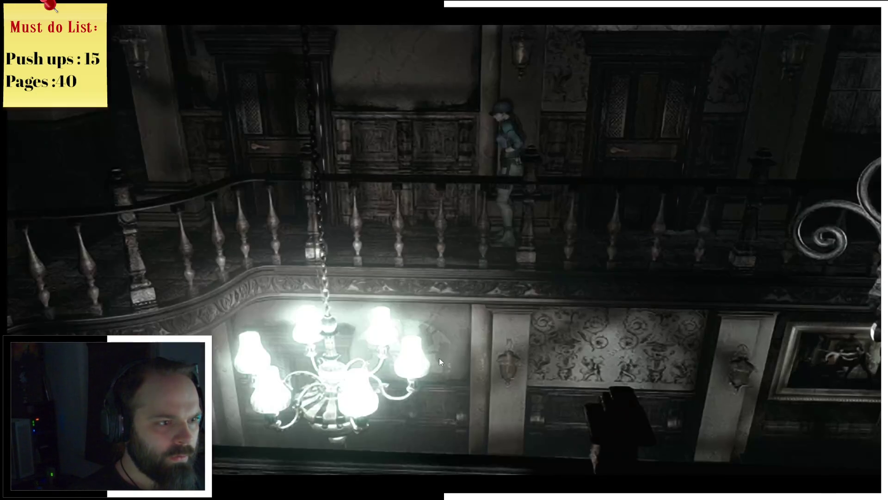
key(m)
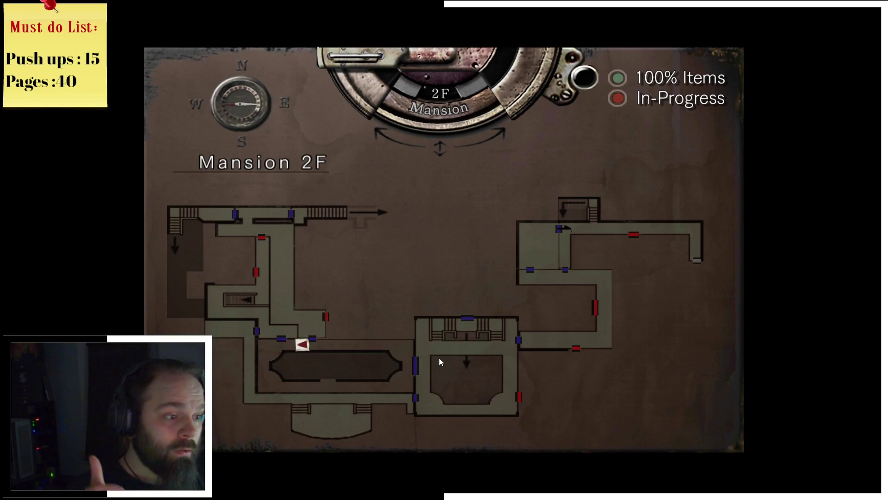
key(m)
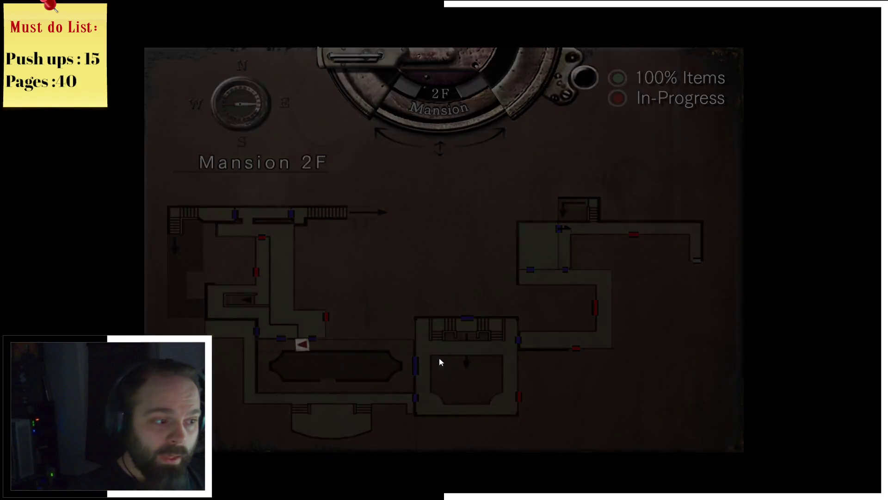
Go through the balcony door and walk the upper landing down the staircase toward the zombie
key(e)
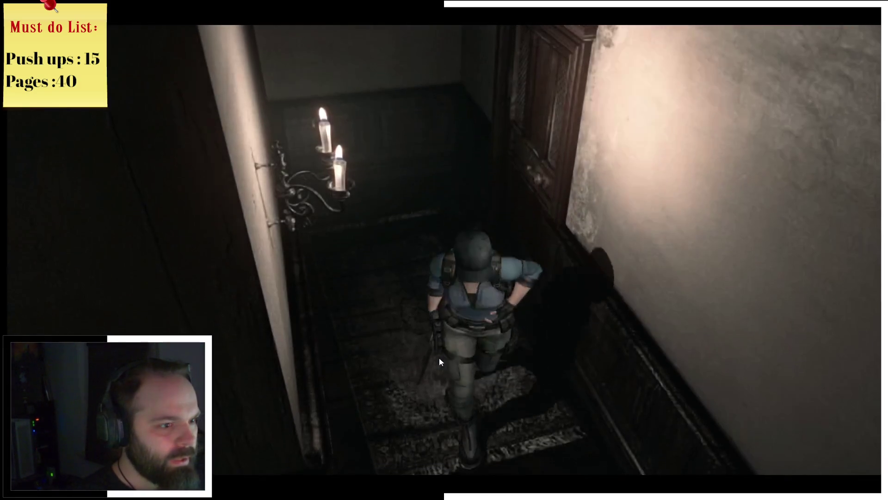
key(Up)
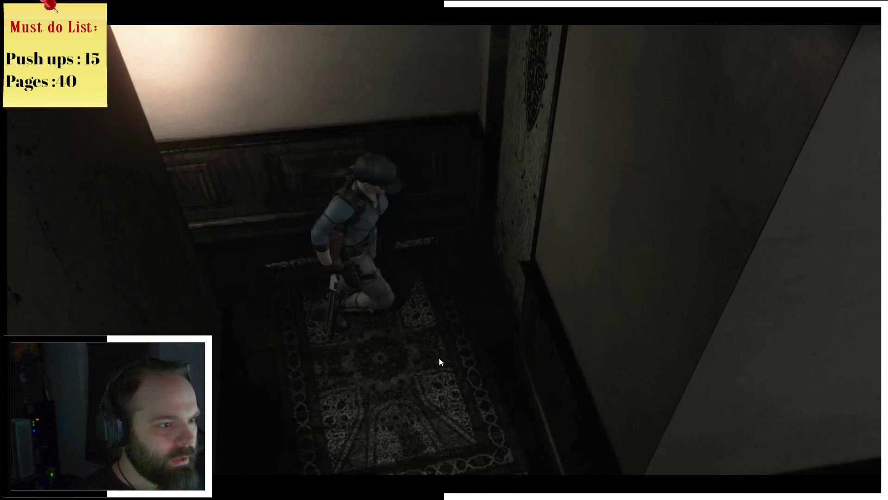
key(Up)
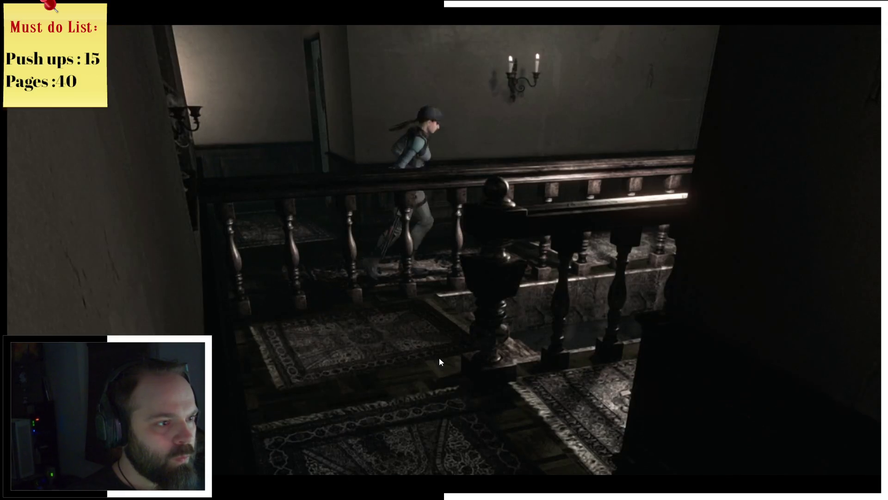
key(Up)
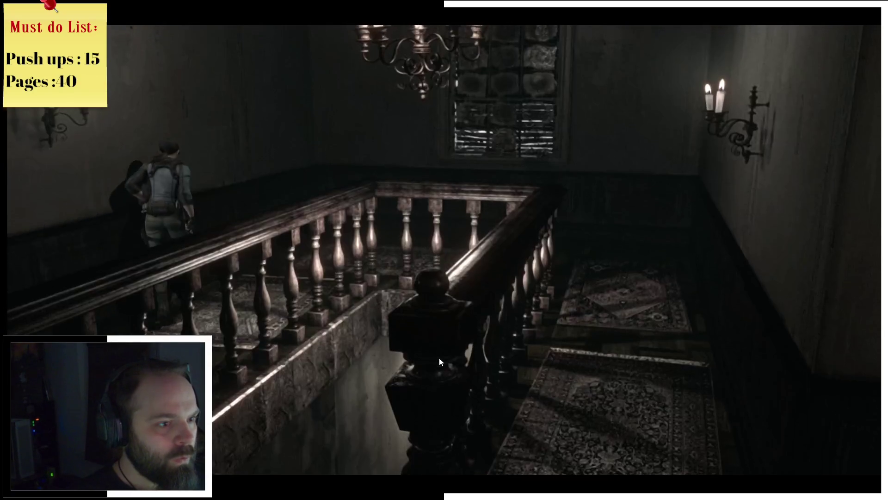
key(Up)
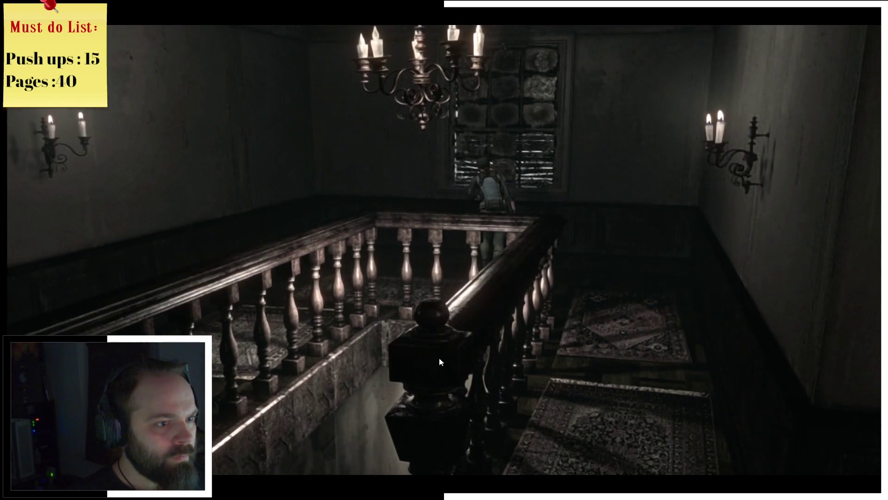
key(Up)
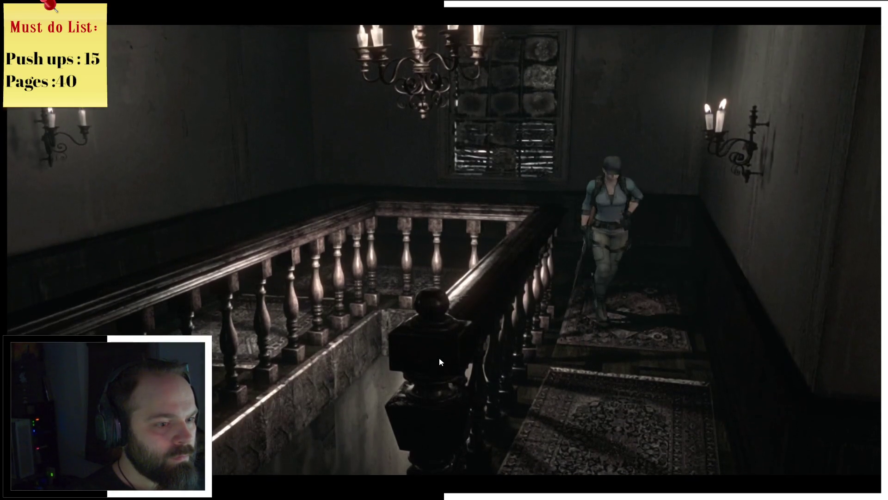
key(Up)
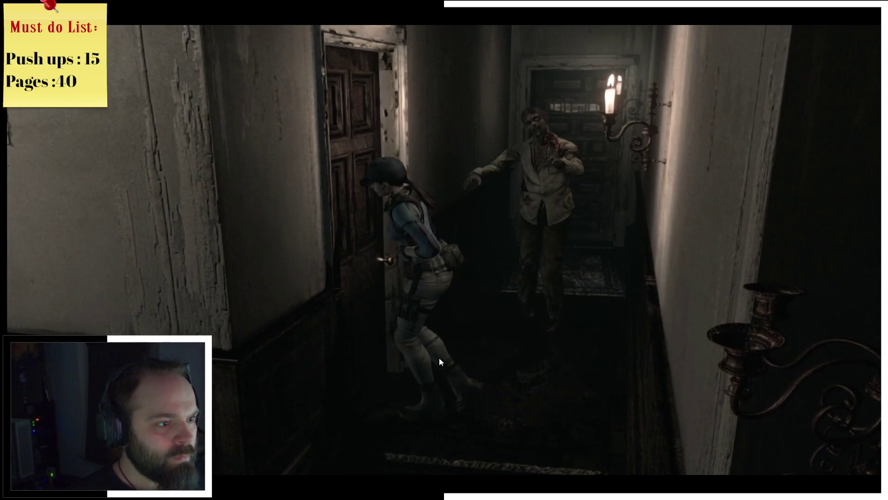
Slip past the zombie, descend the stairs, pass the body and go through the door
key(Up)
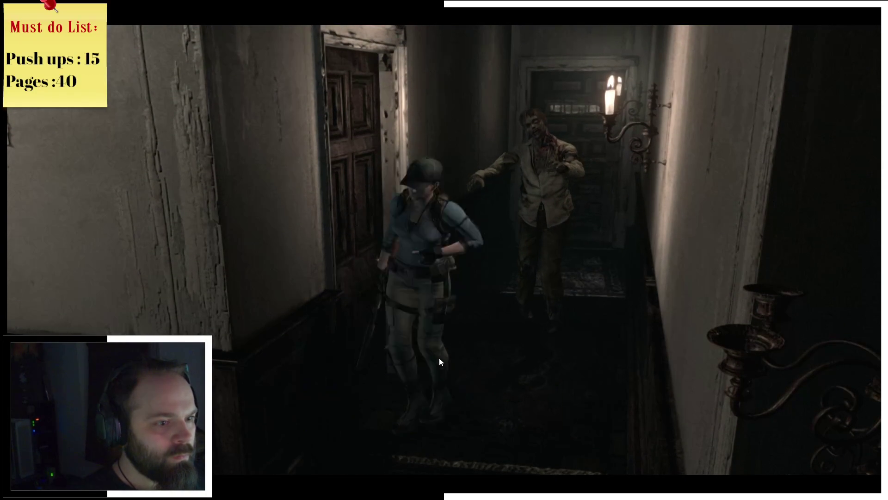
key(Up)
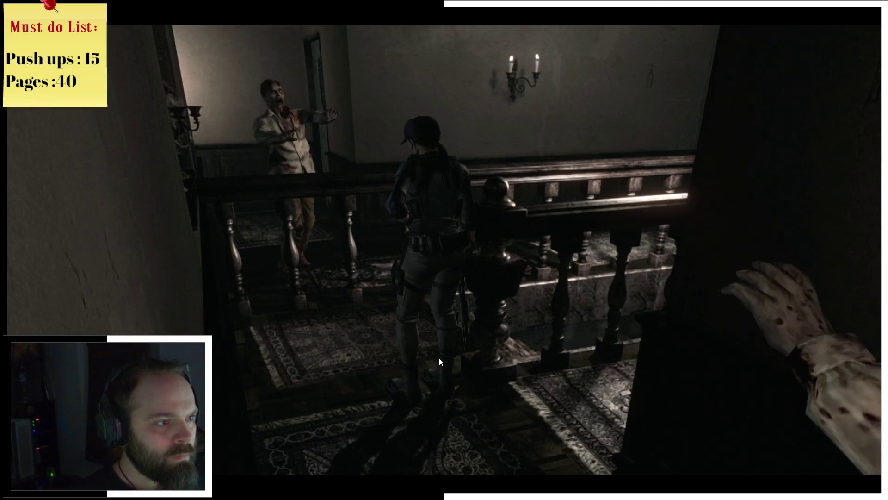
key(Up)
key(Up)
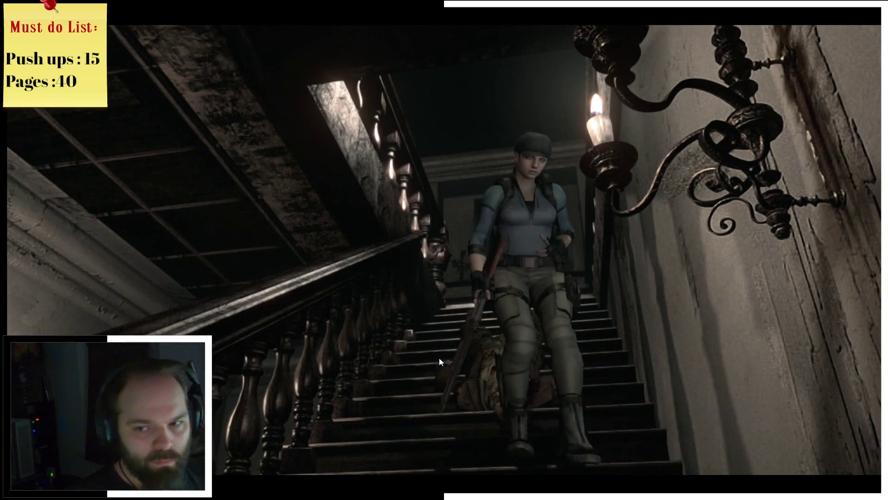
key(Up)
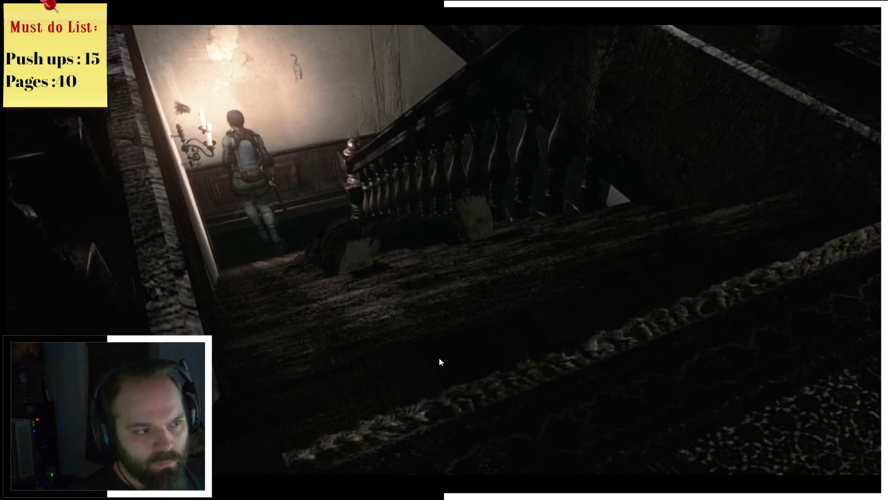
key(Up)
key(Up)
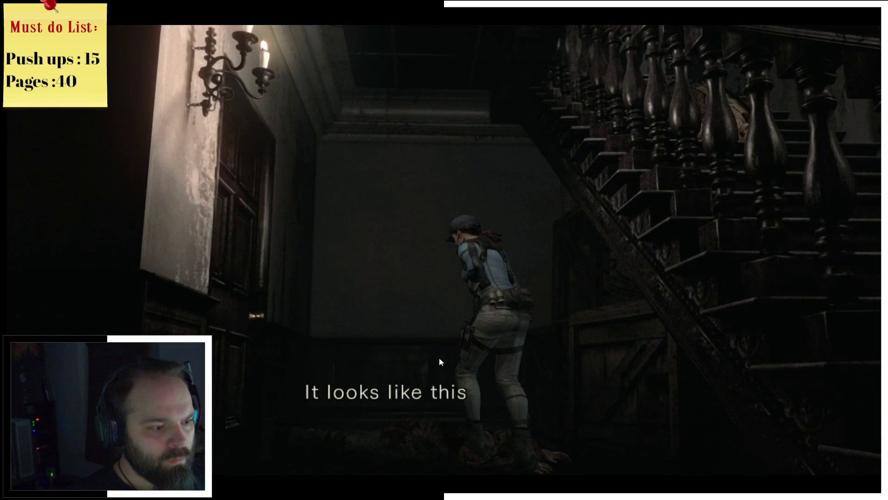
key(Up)
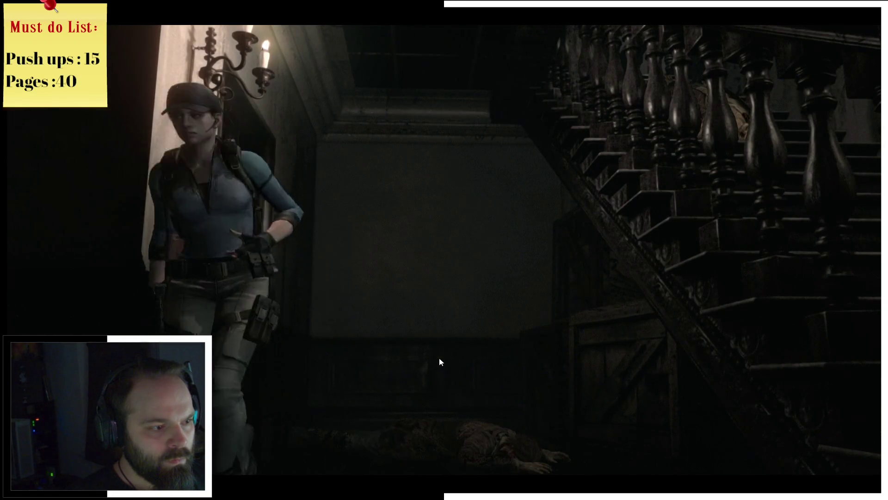
key(Up)
key(Up)
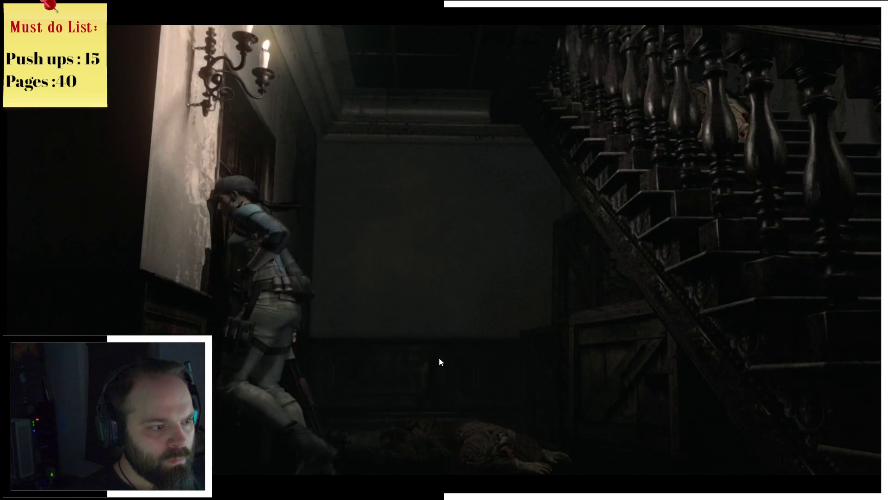
key(Return)
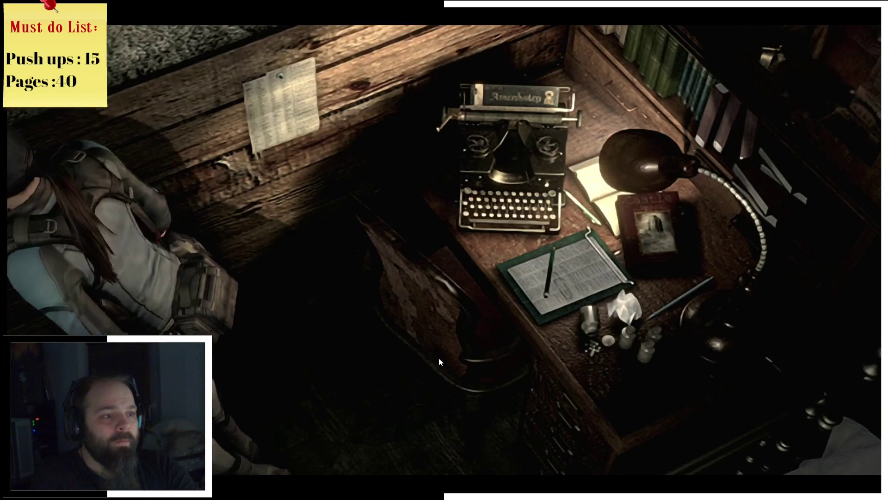
Check the inventory and the Mansion 1F map, then skip through the serum message
key(Tab)
key(Tab)
key(m)
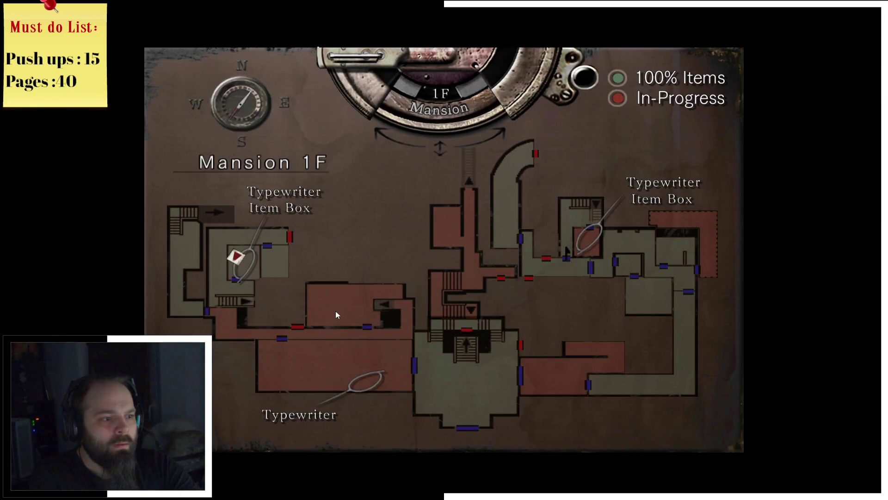
key(m)
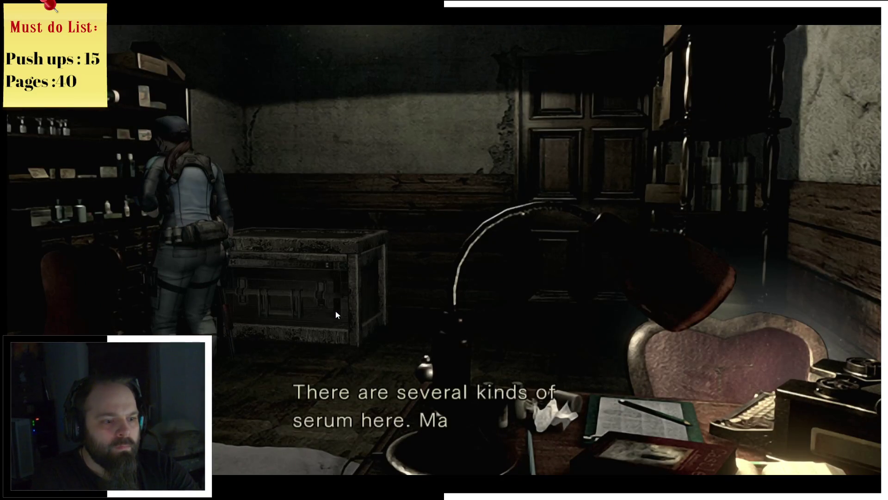
key(Return)
key(Return)
key(w)
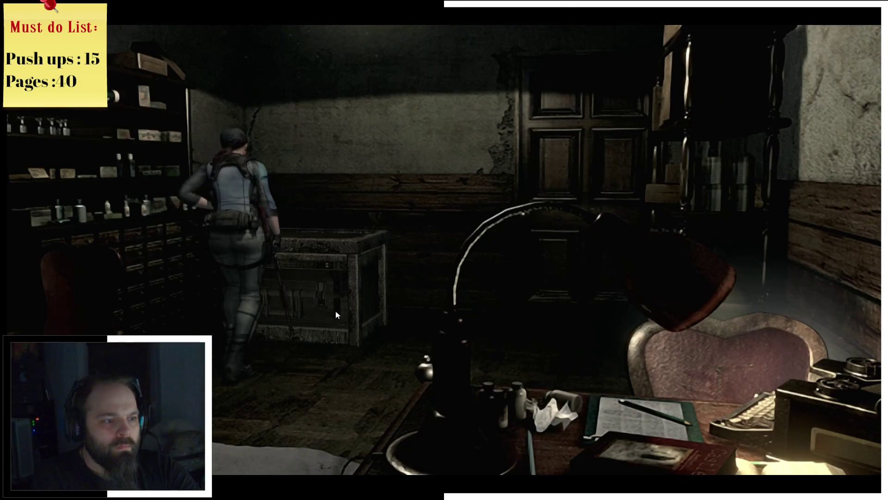
key(Return)
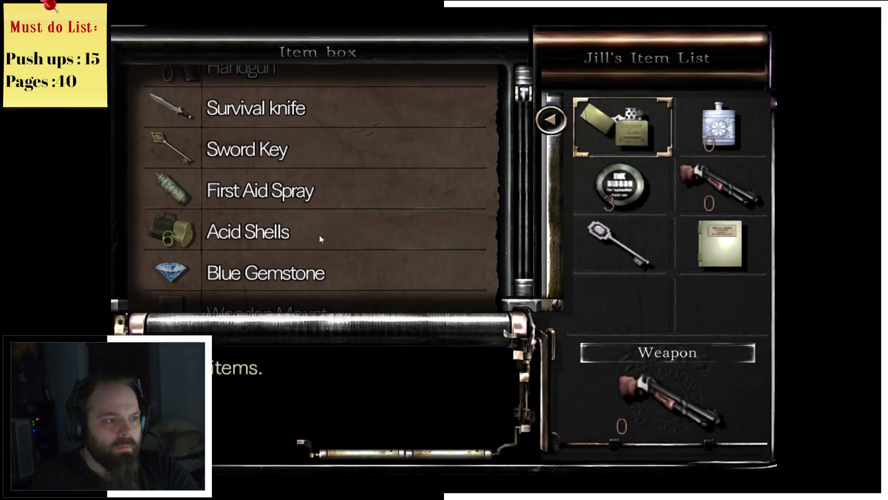
Browse the item box past the Acid Shells and Emblem and take the First Aid Spray
key(a)
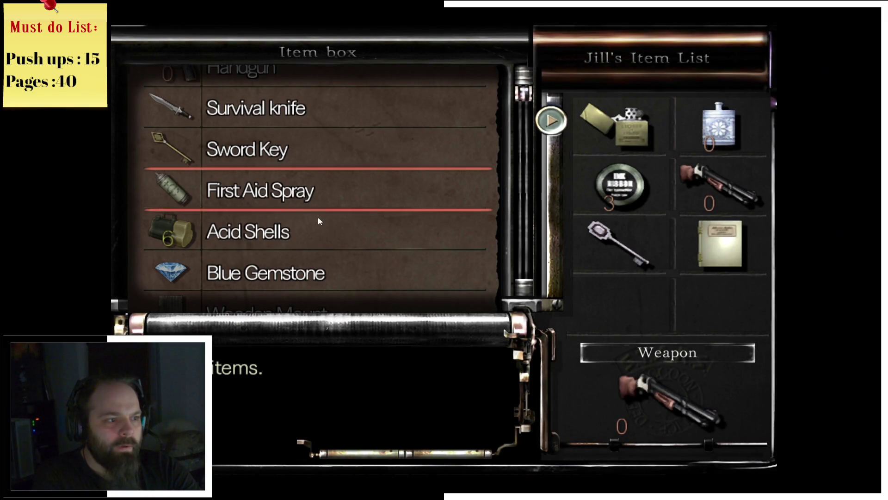
key(s)
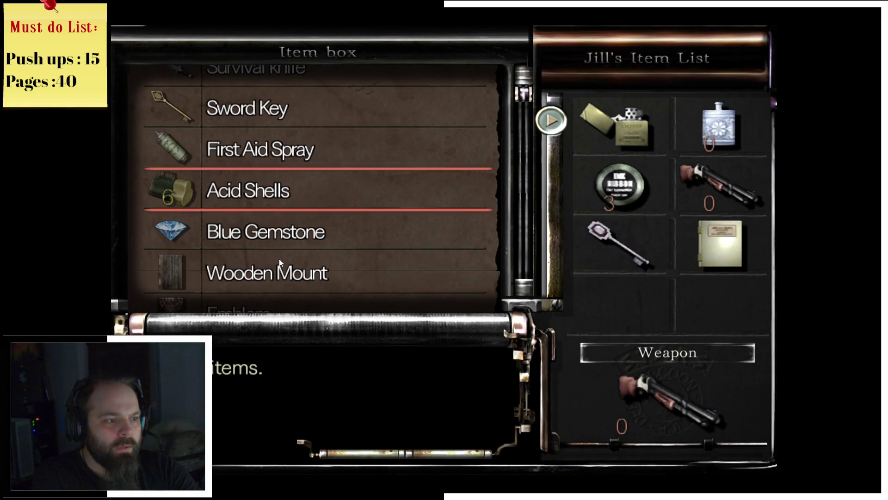
key(s)
key(s)
key(s)
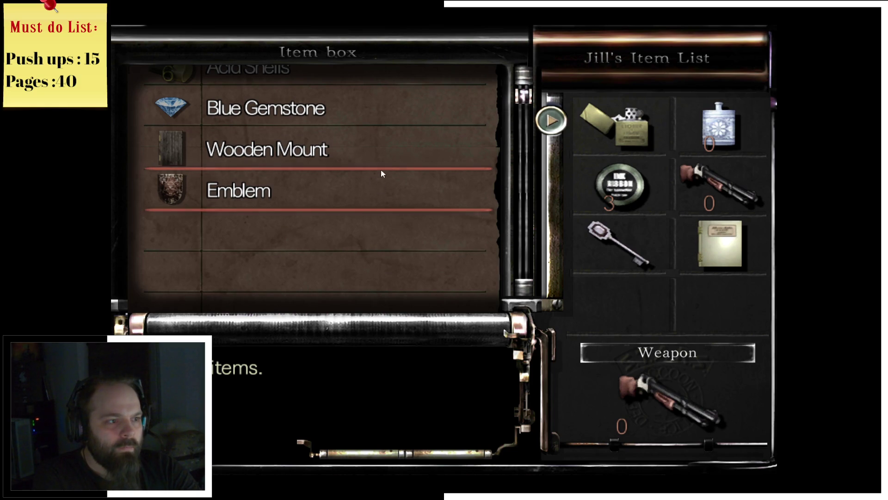
key(w)
key(w)
key(w)
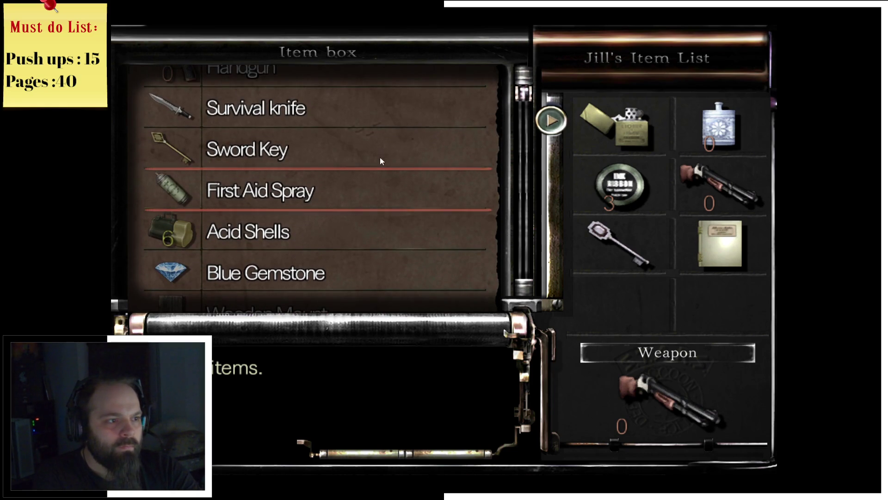
key(w)
key(w)
key(s)
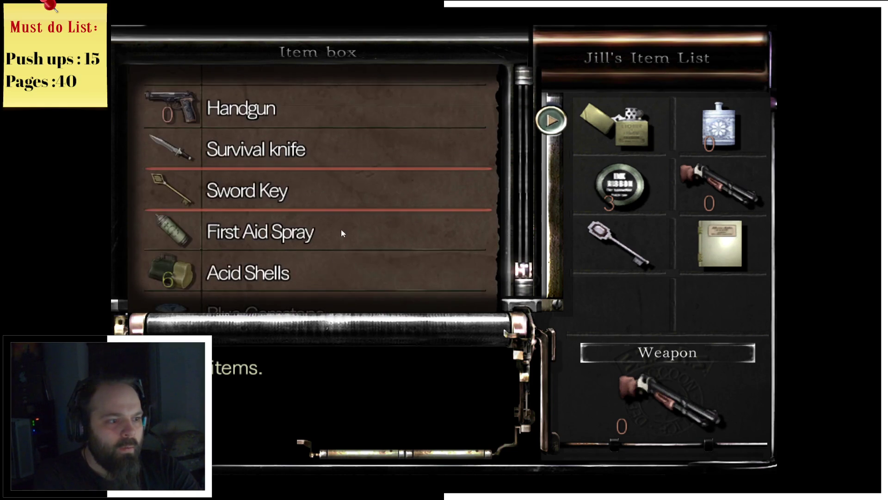
key(s)
key(d)
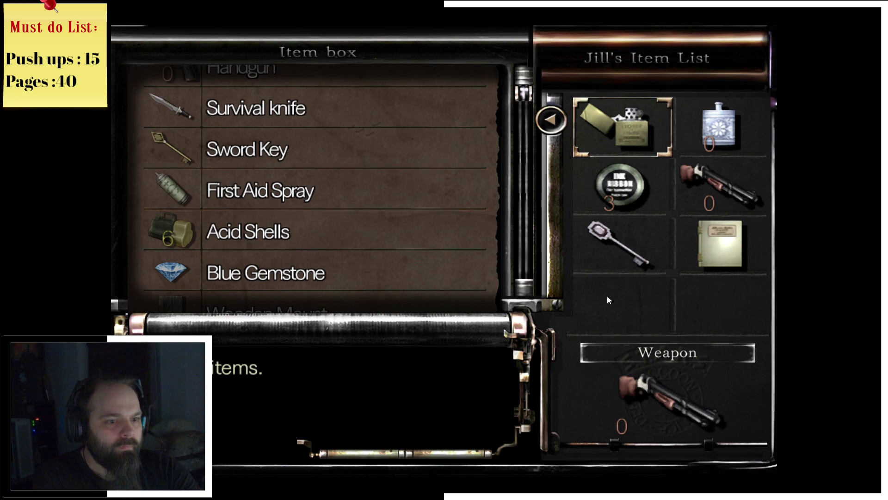
key(w)
key(Return)
key(Escape)
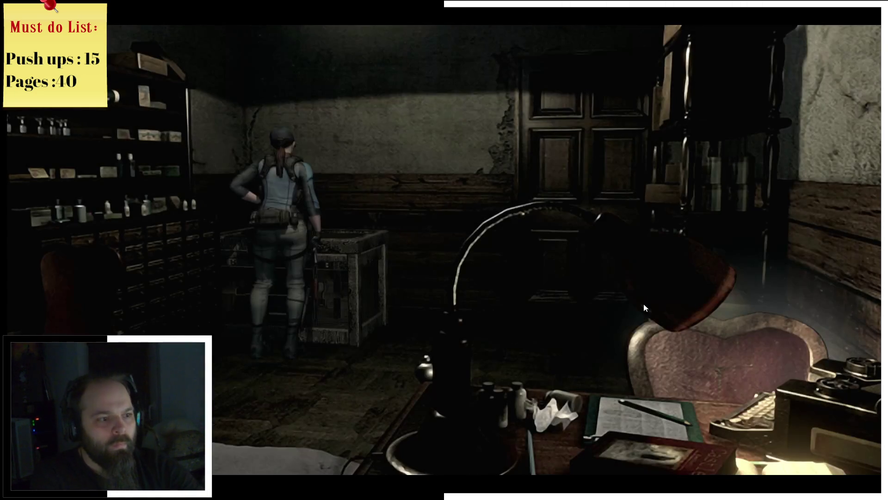
Check the Mansion 1F map and heal Jill with the First Aid Spray
key(a)
key(m)
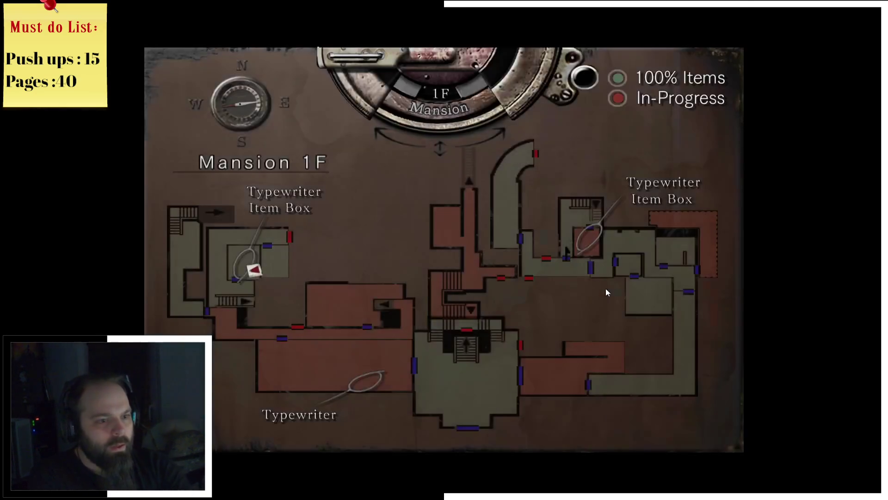
key(Tab)
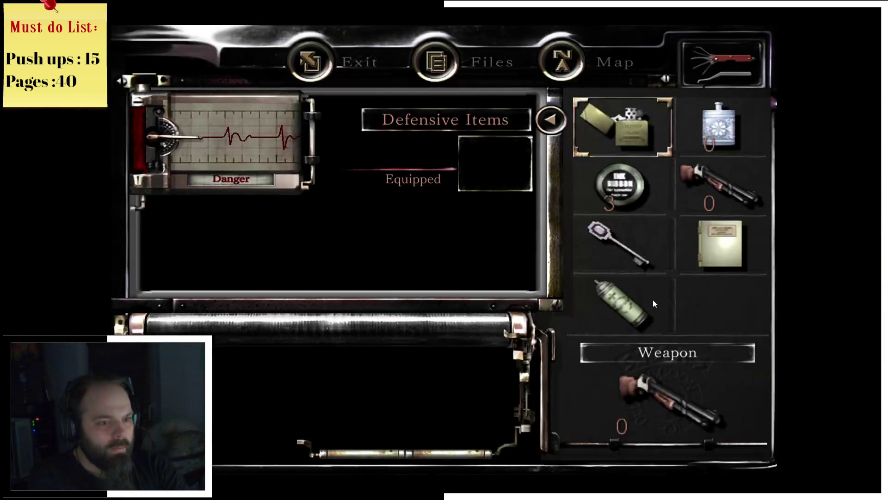
click(627, 304)
click(490, 224)
key(Tab)
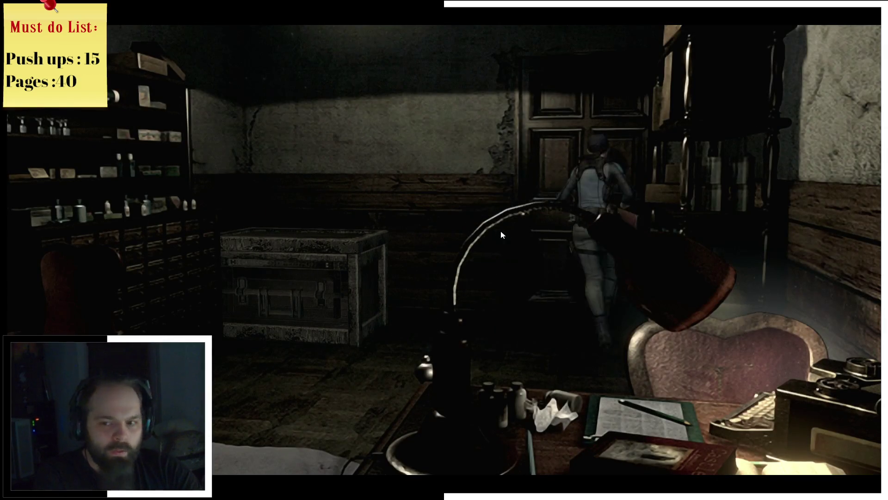
Go through the back door, climb the staircase, run past the zombie and unlock the end door
key(space)
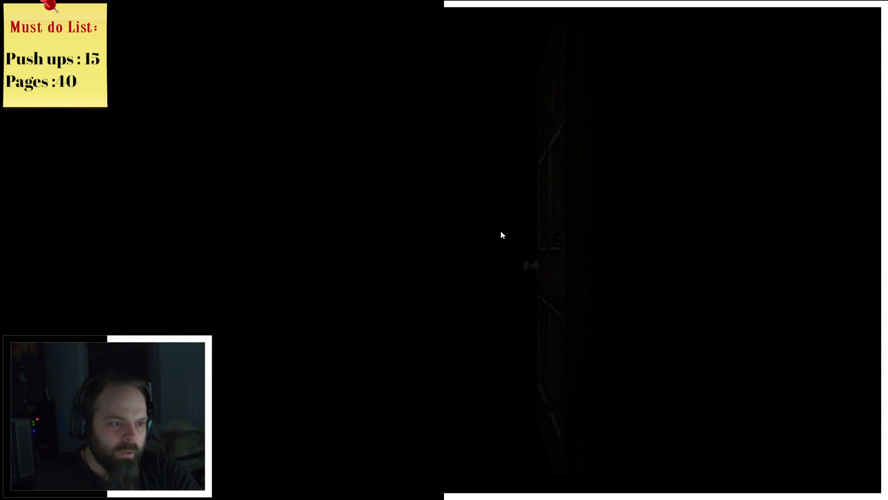
key(d)
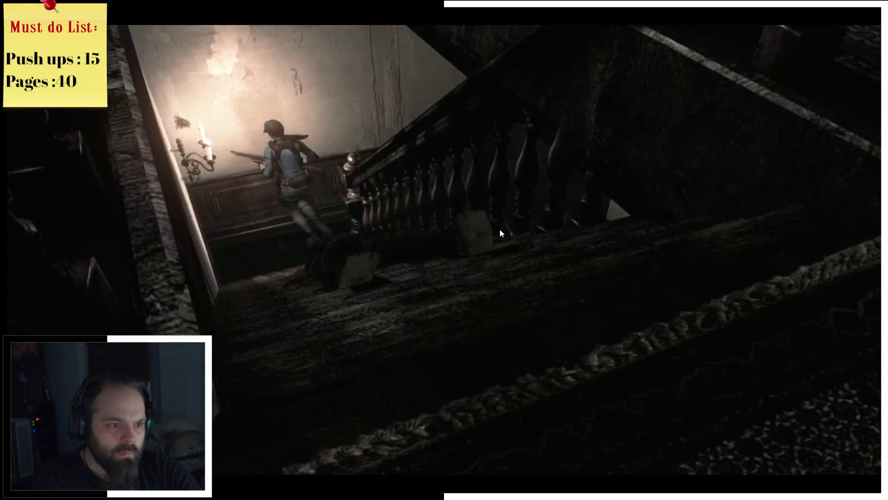
key(w)
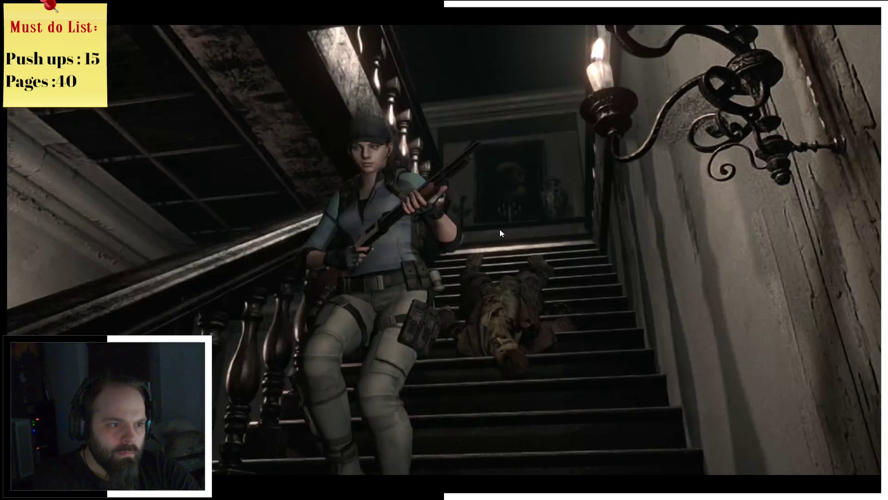
key(w)
key(w)
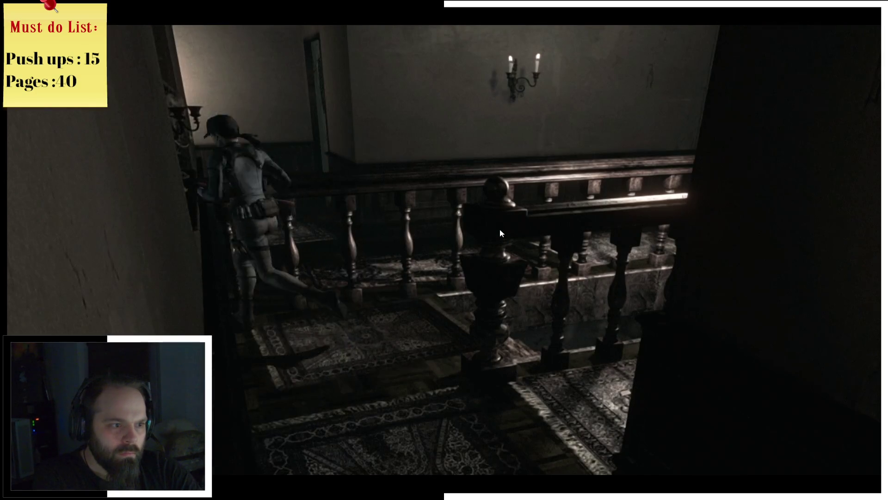
key(w)
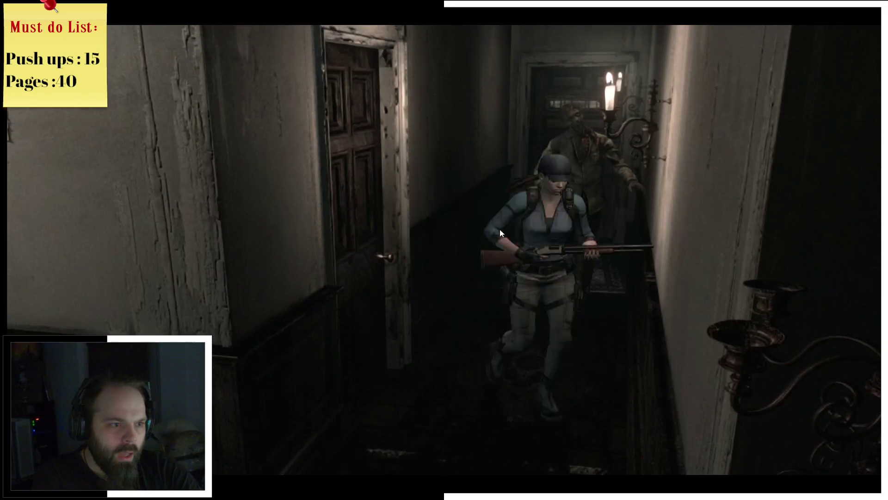
key(w)
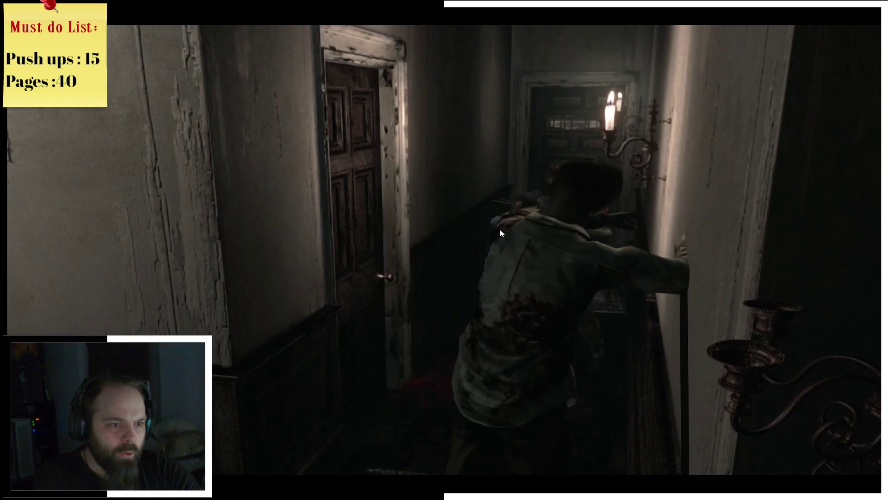
key(w)
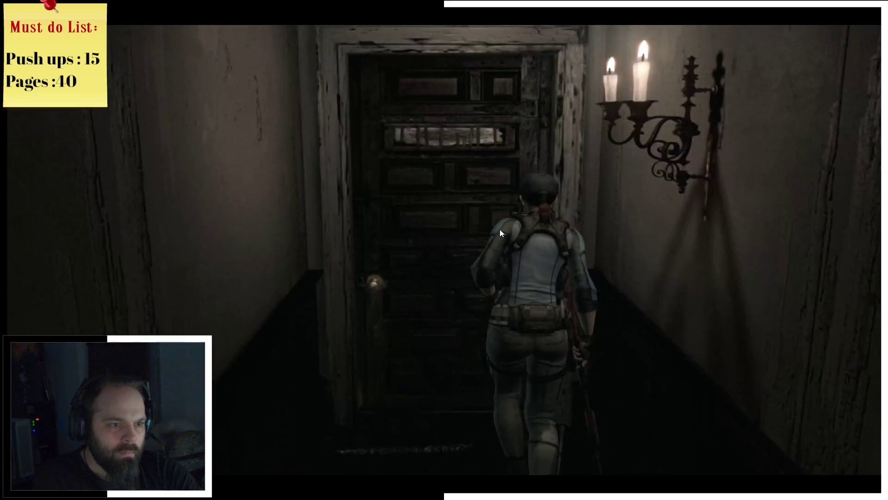
key(space)
key(Return)
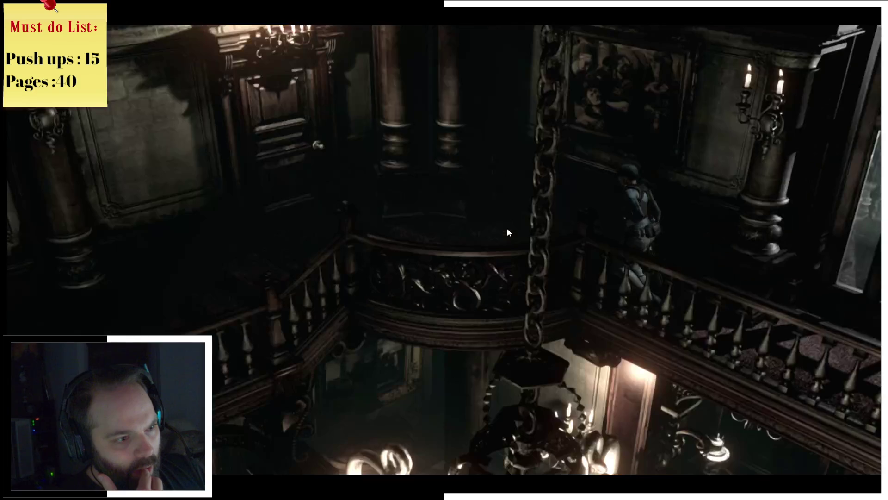
Check the Mansion 2F map, take the Grenade Launcher and walk up the outdoor path
key(m)
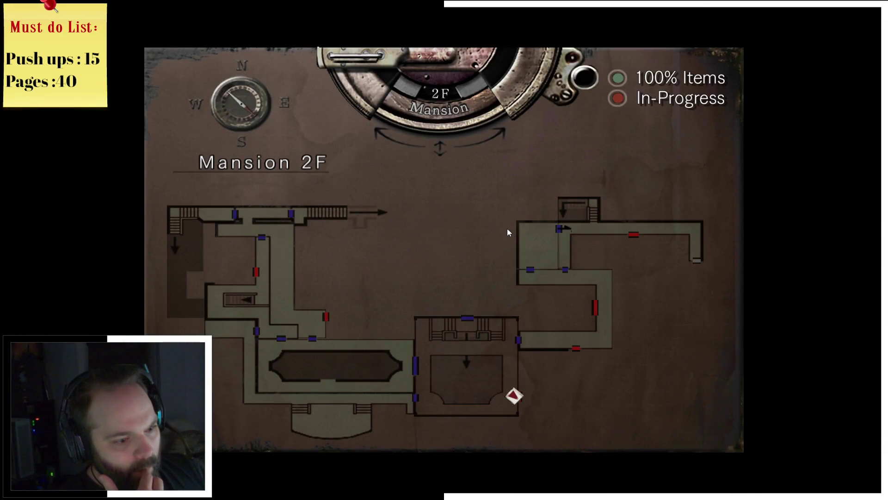
key(m)
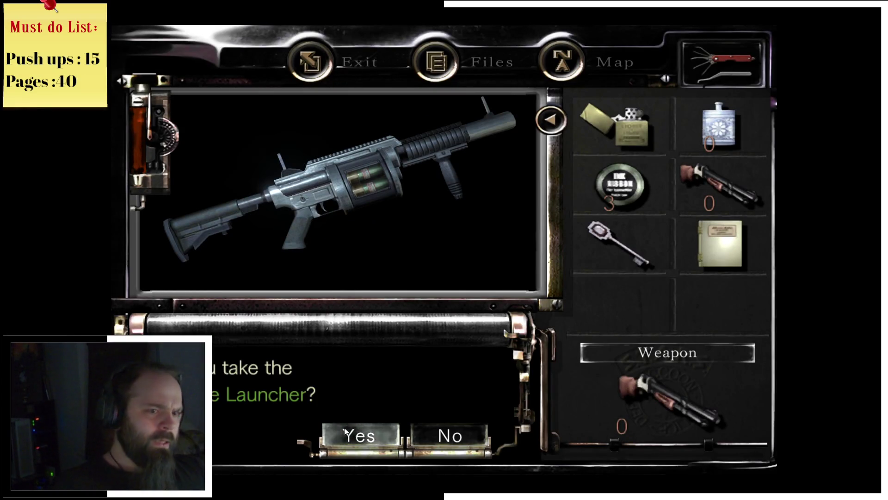
click(345, 432)
key(w)
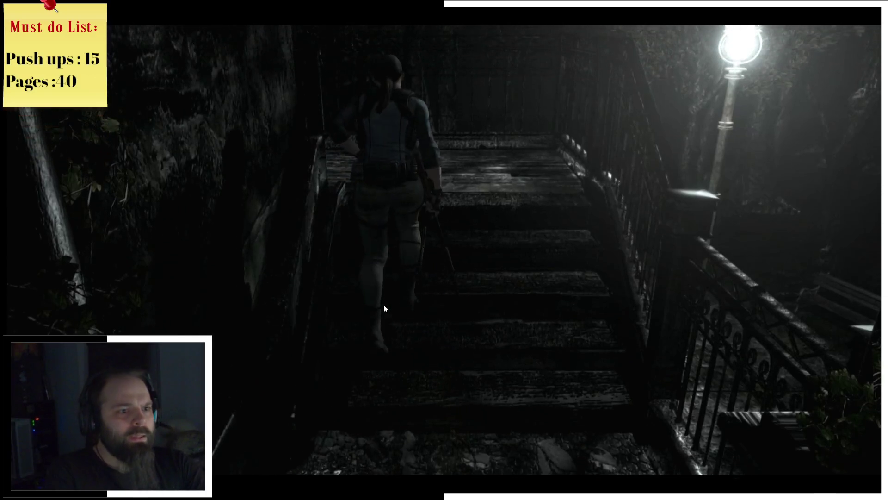
key(w)
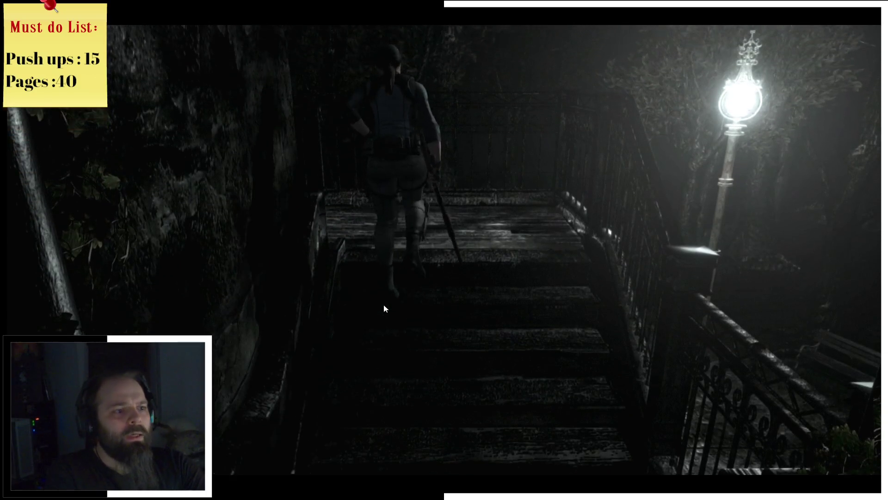
key(w)
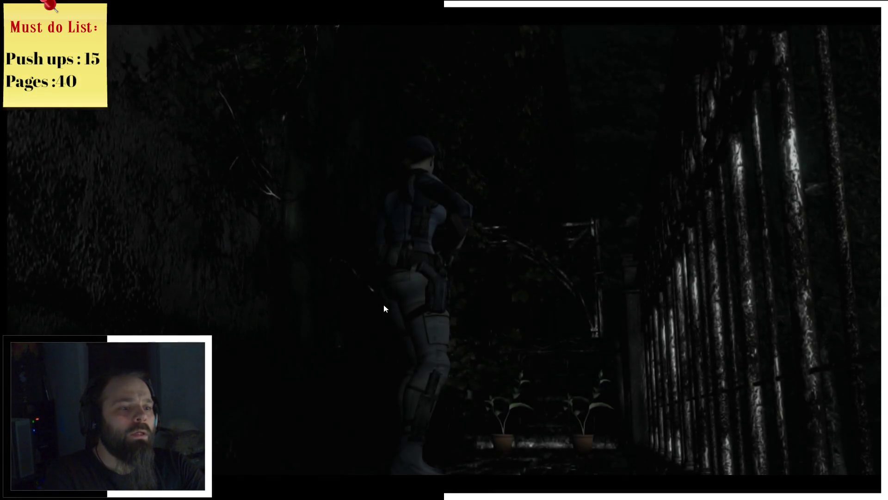
key(s)
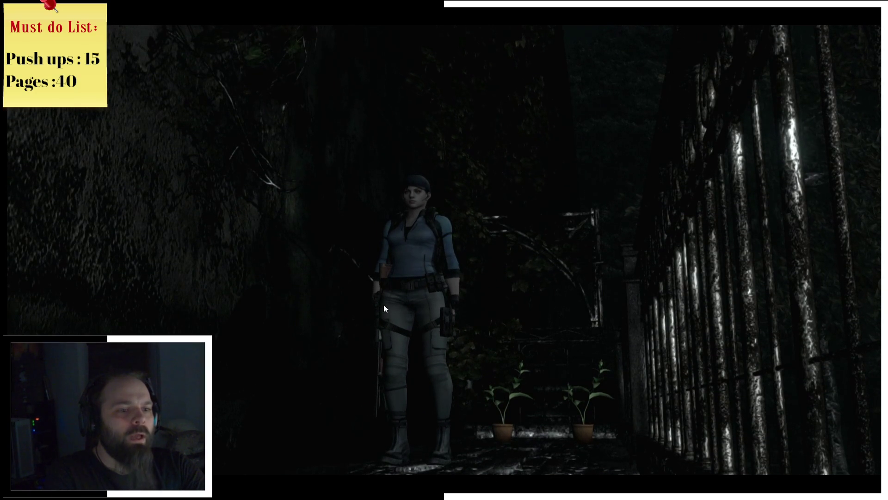
key(d)
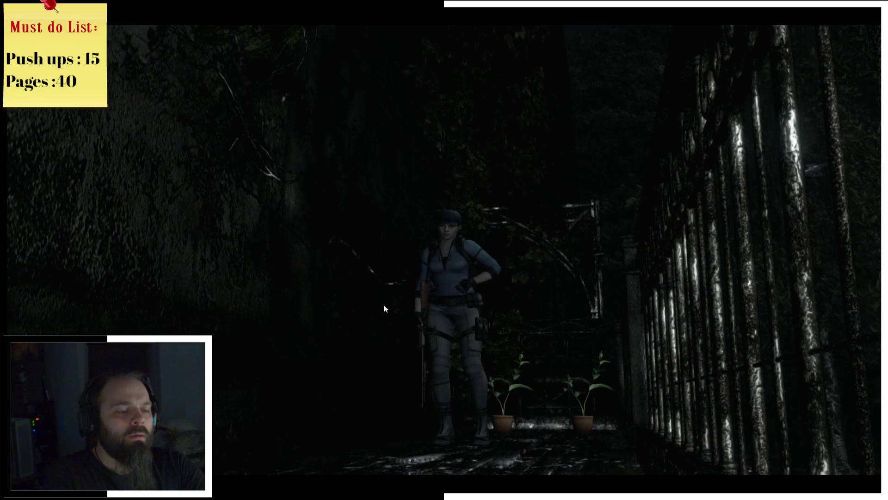
Equip the Grenade Launcher as Jill's weapon
key(Tab)
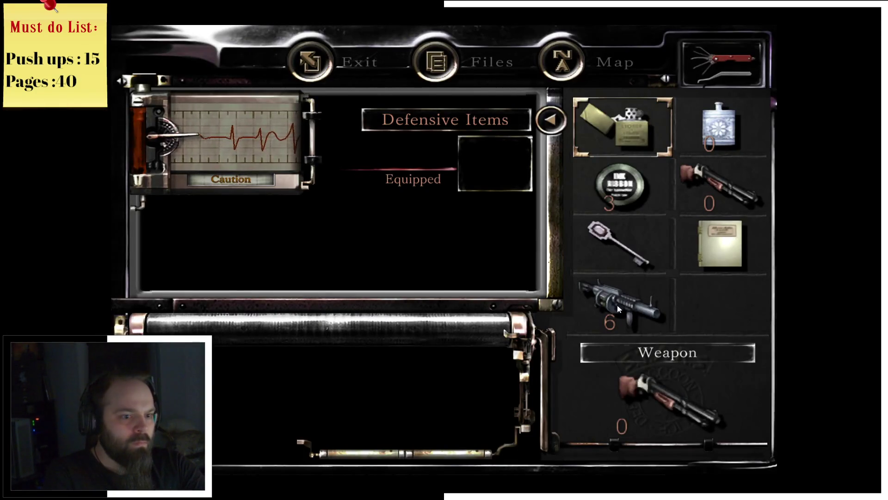
click(616, 309)
click(462, 214)
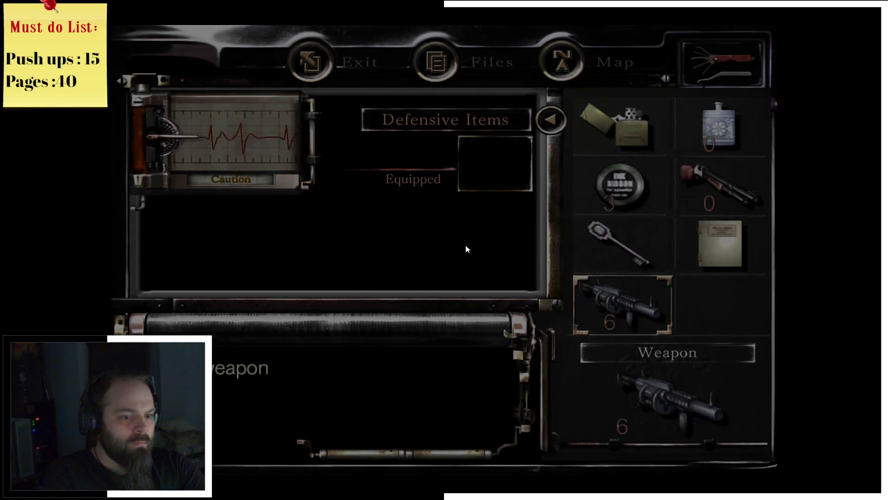
key(Tab)
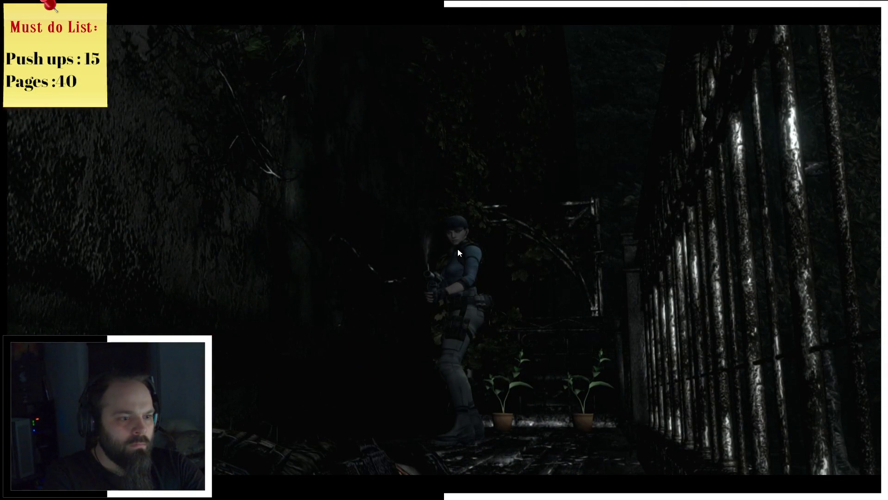
Walk up the corridor and try to take the green herb, hitting an inventory-full message
key(w)
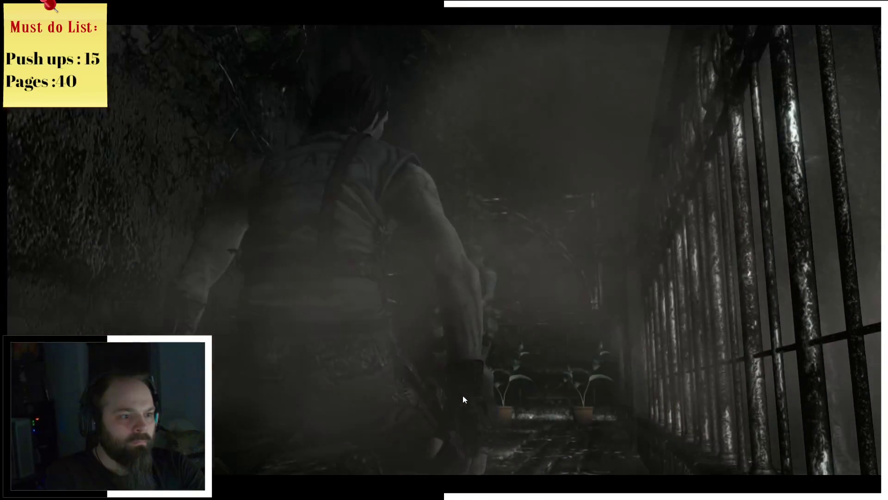
key(w)
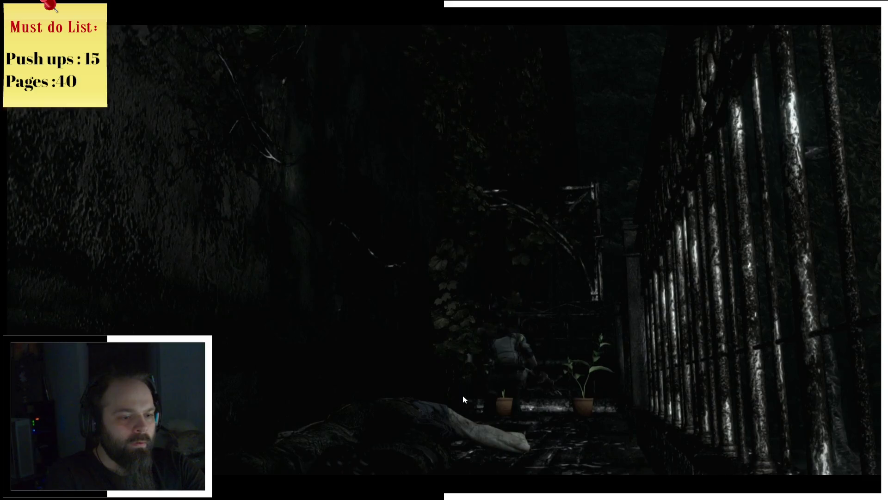
key(Tab)
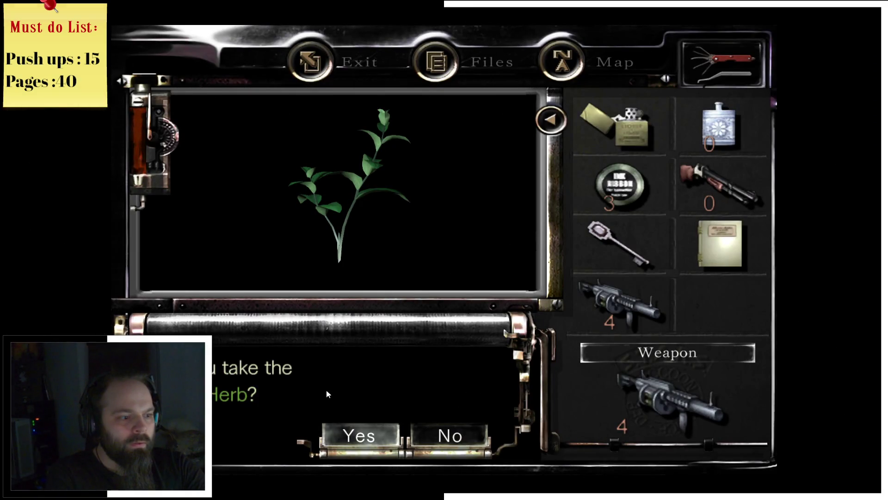
click(363, 437)
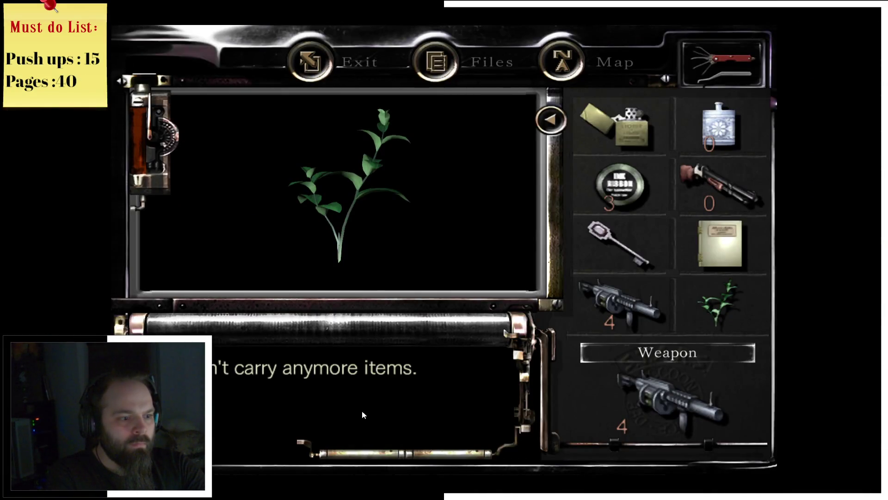
click(362, 410)
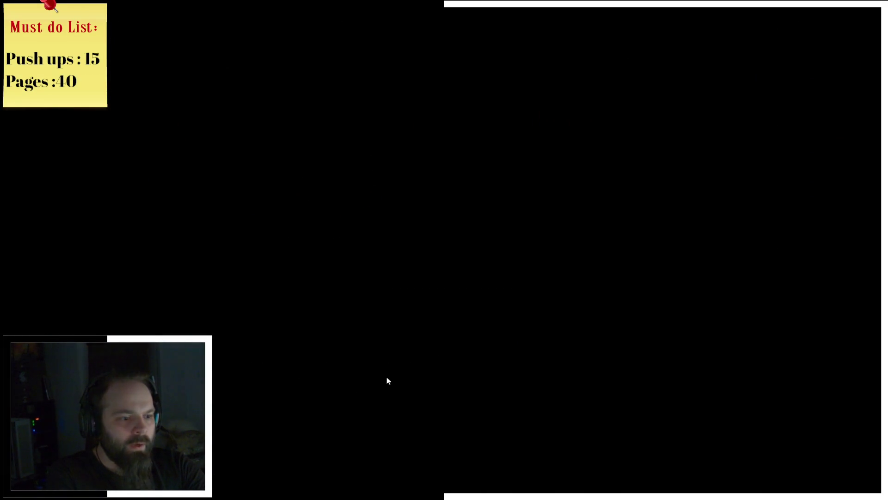
Use the carried green herb to heal Jill, then pick up the new green herb
key(Tab)
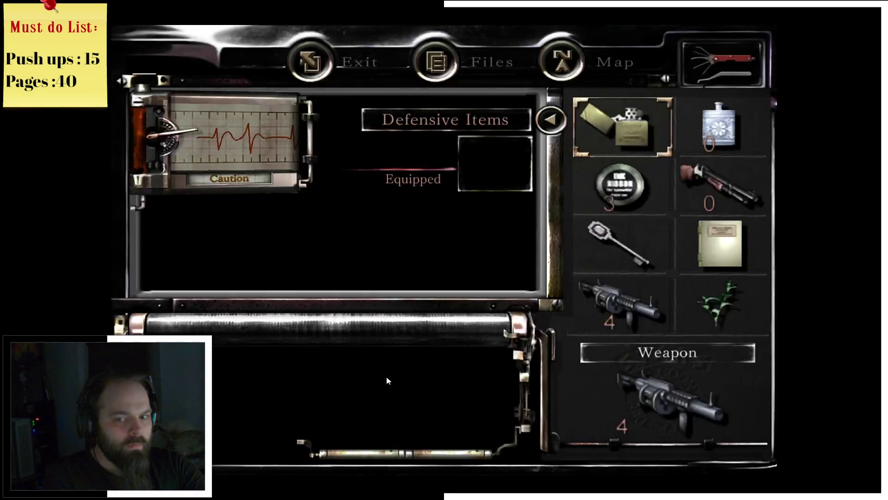
click(717, 313)
click(423, 212)
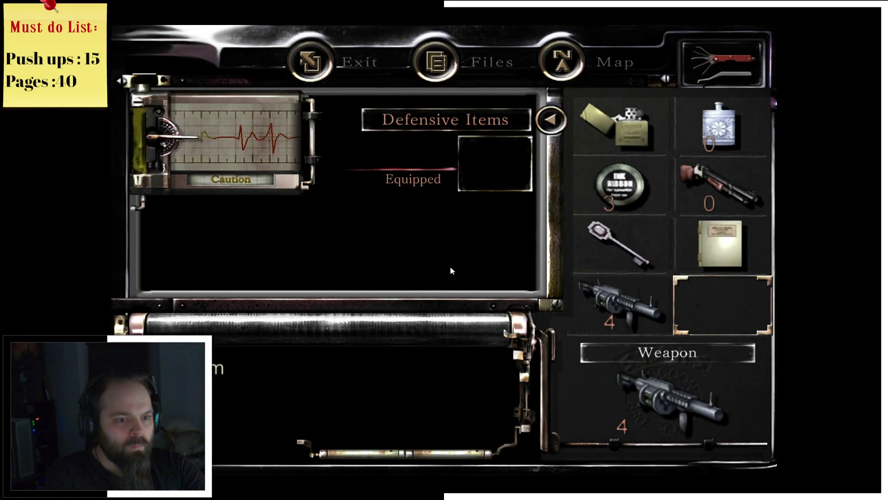
key(Tab)
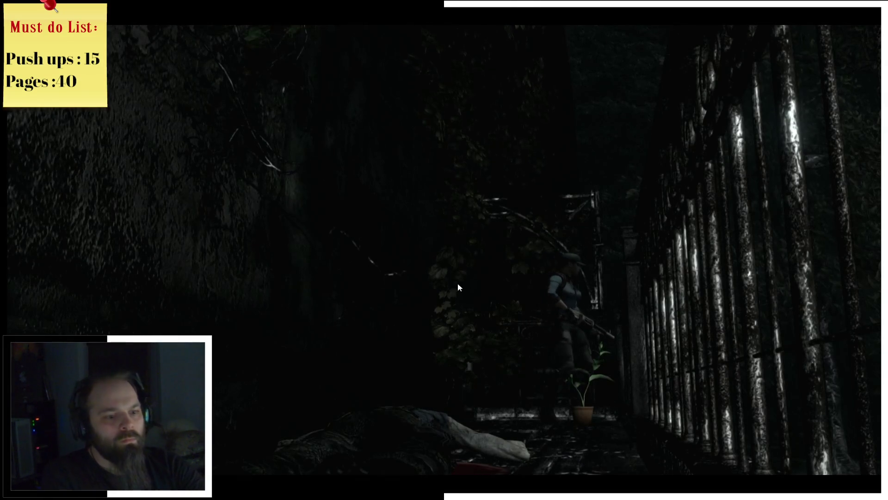
key(e)
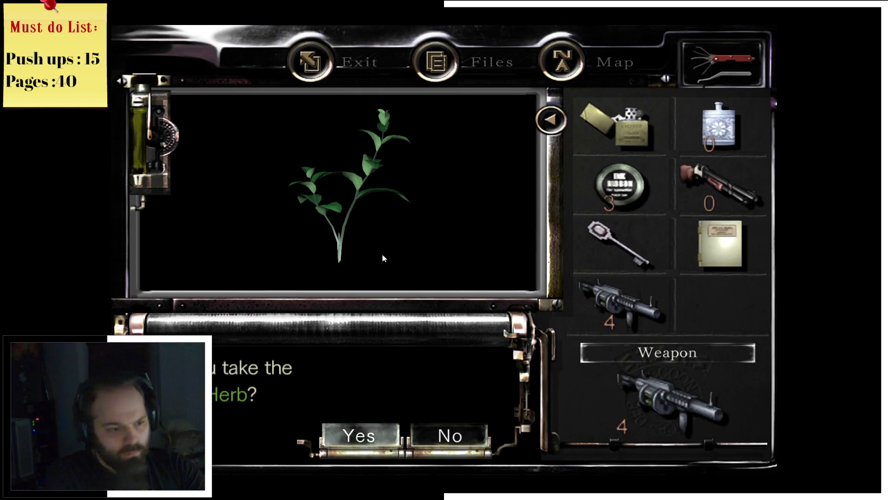
click(360, 428)
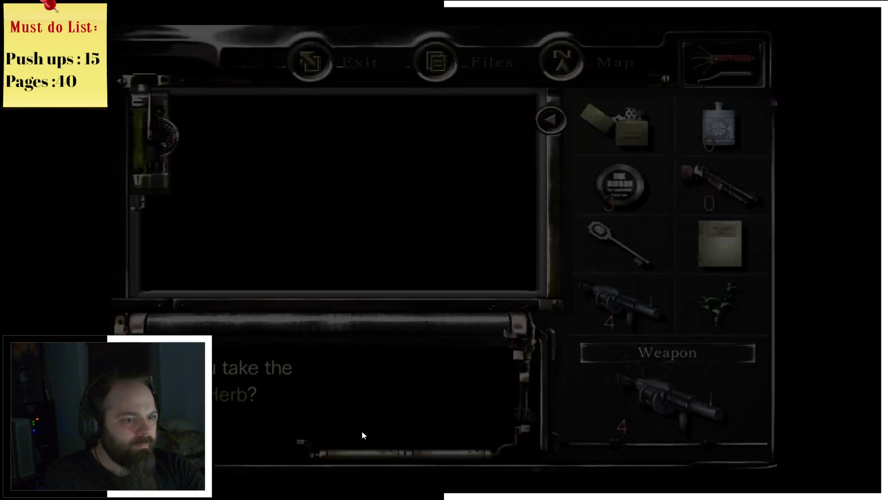
Walk Jill along the garden path, down the stairs and into the lamp-lit bench alley
key(s)
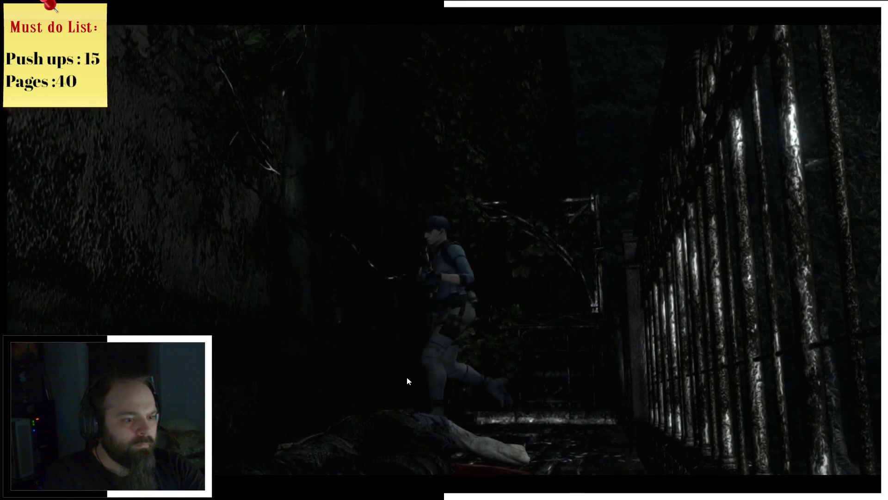
key(s)
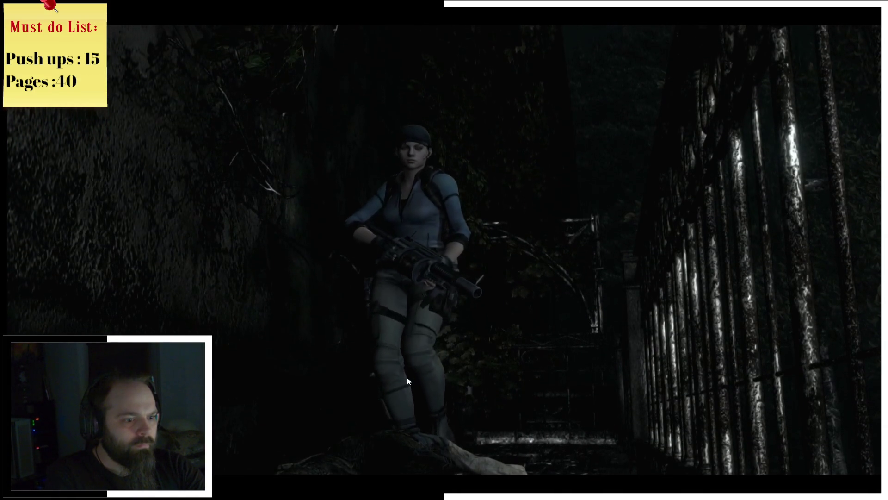
key(s)
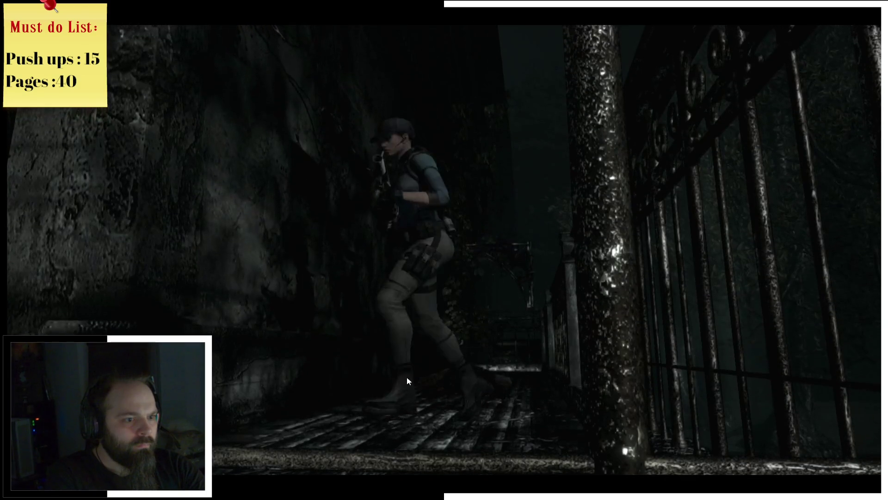
key(s)
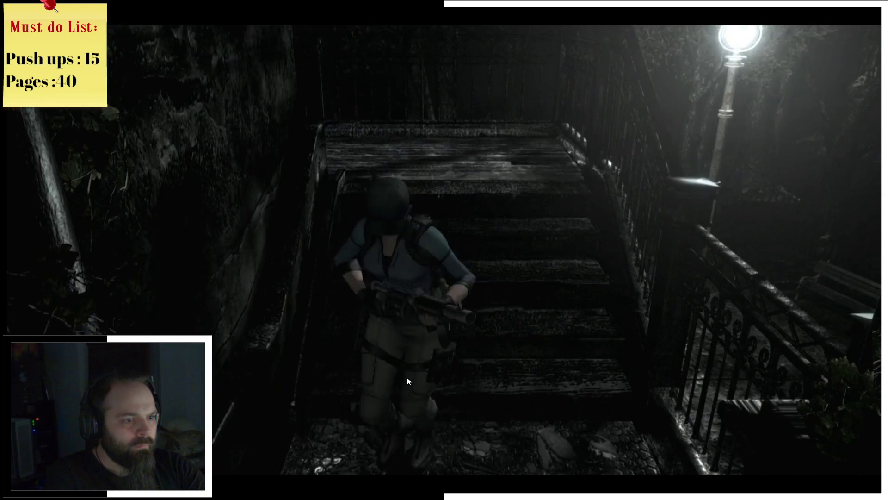
key(s)
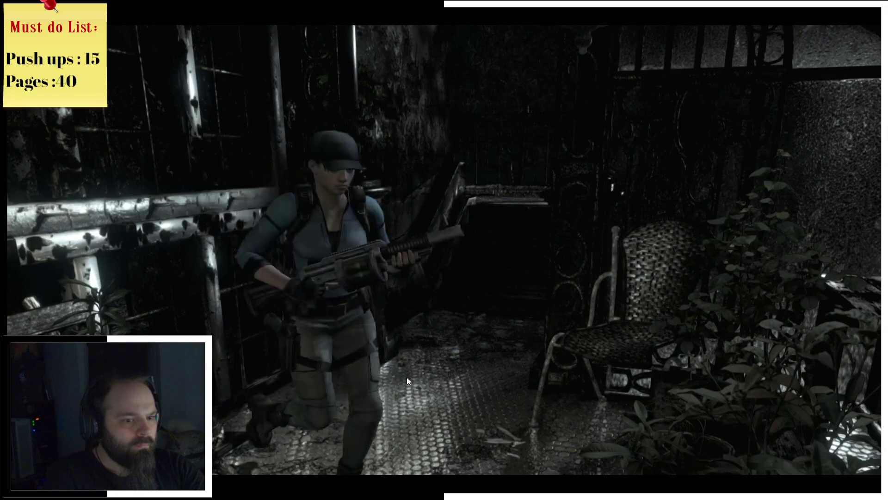
key(w)
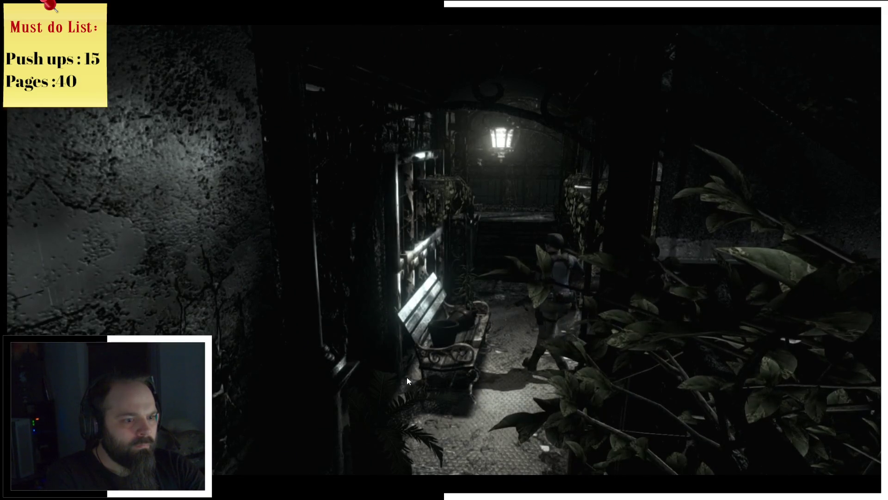
Examine the knife, the foliage plant and the bench in the alley
key(Return)
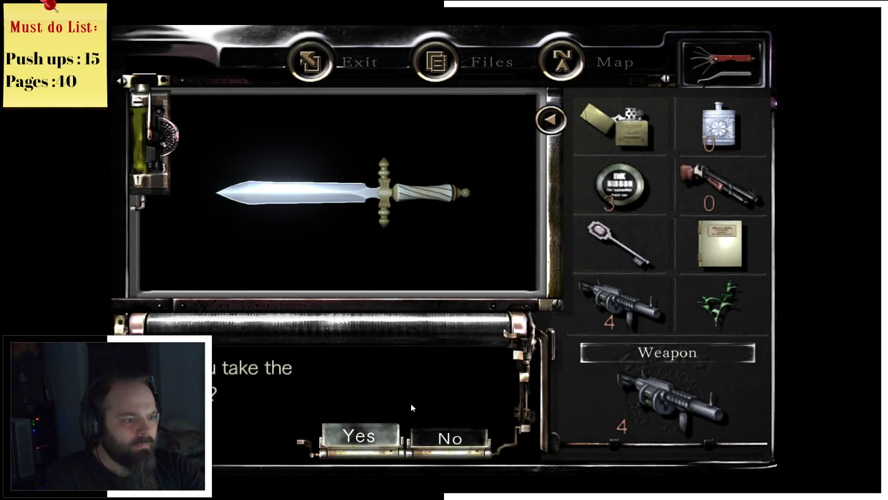
key(Return)
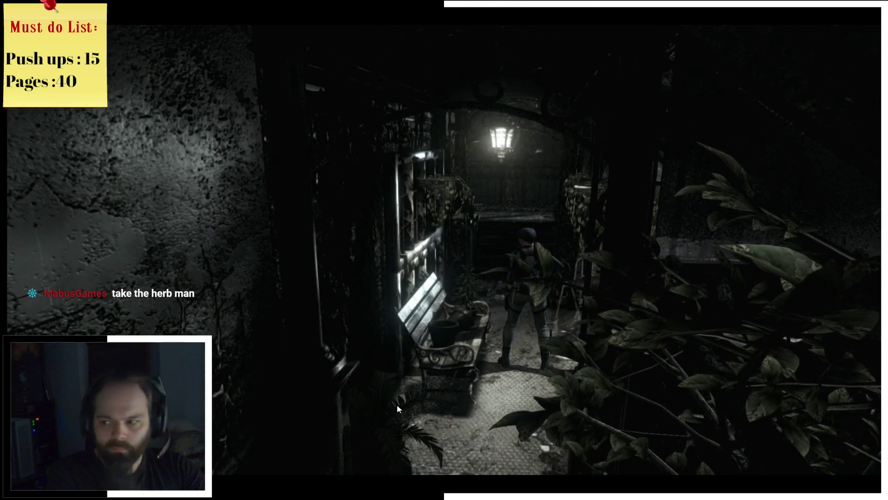
key(w)
key(Return)
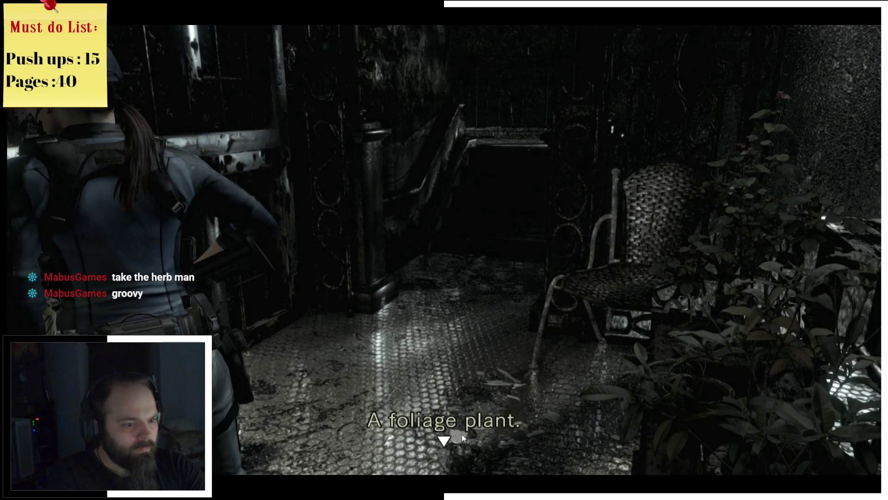
key(Return)
key(Return)
key(w)
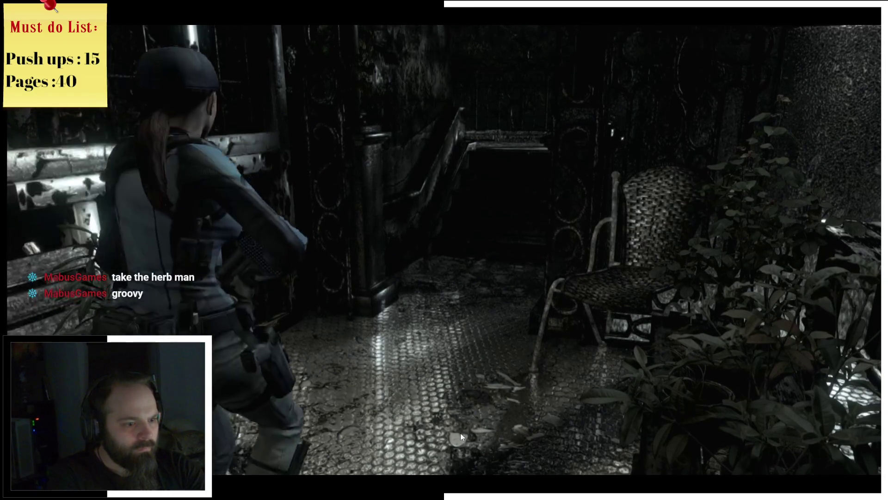
Walk back out of the alley and check the Mansion 2F map
key(s)
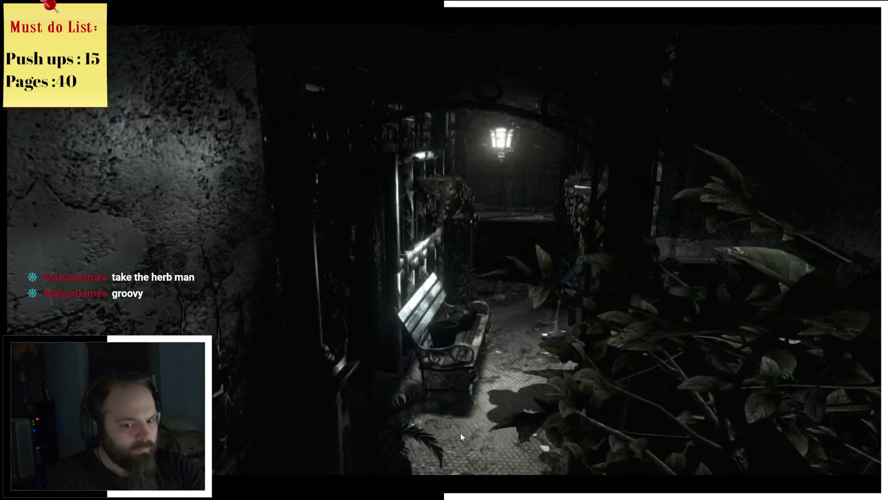
key(s)
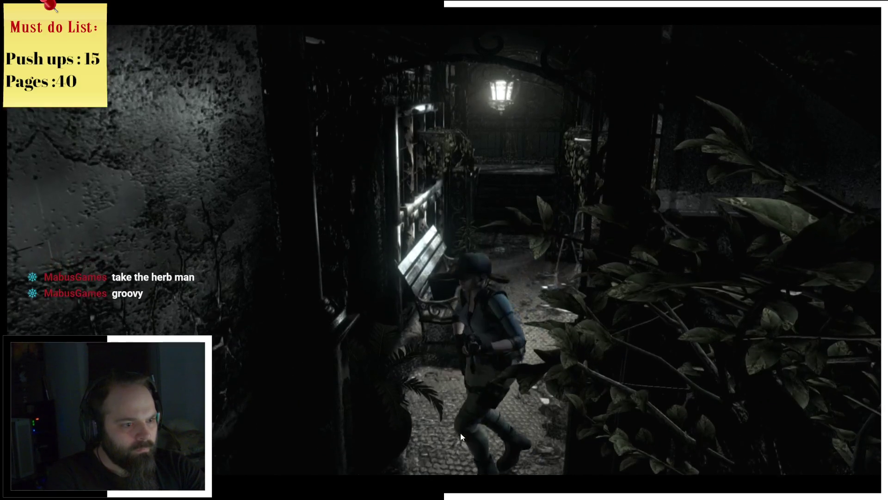
key(Tab)
key(Tab)
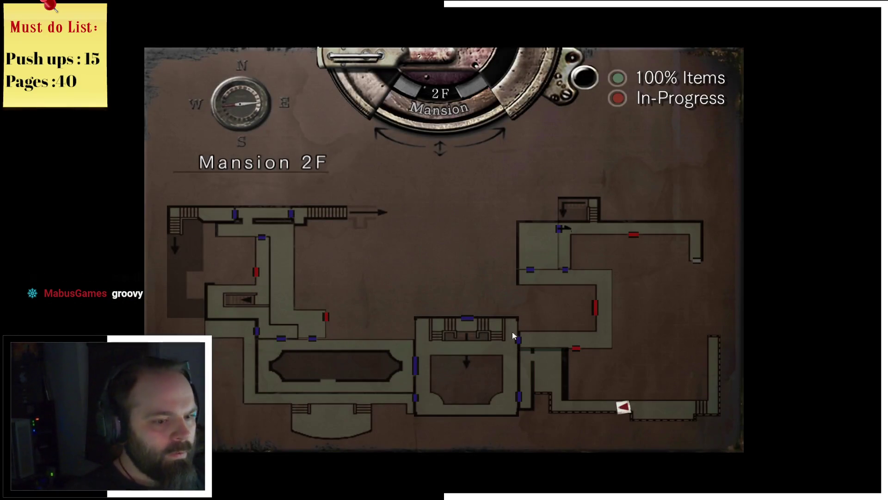
key(m)
Walk along the balcony and covered terrace down the dark corridor and open the door
key(w)
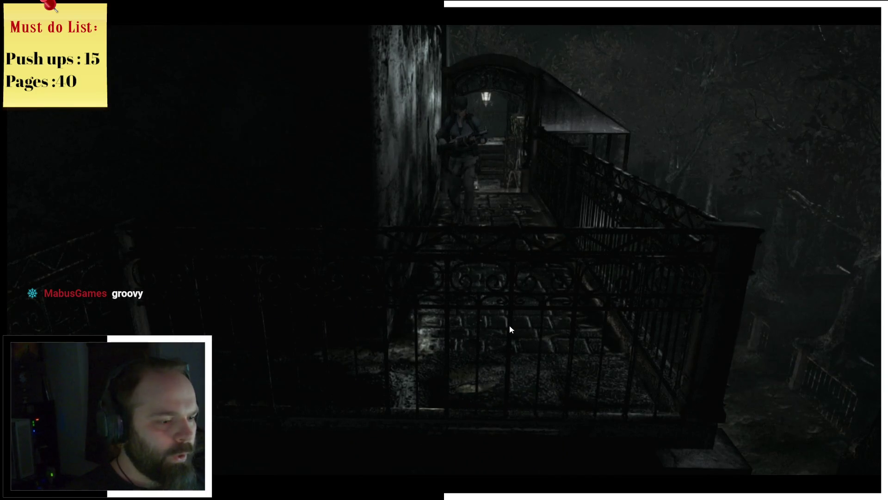
key(w)
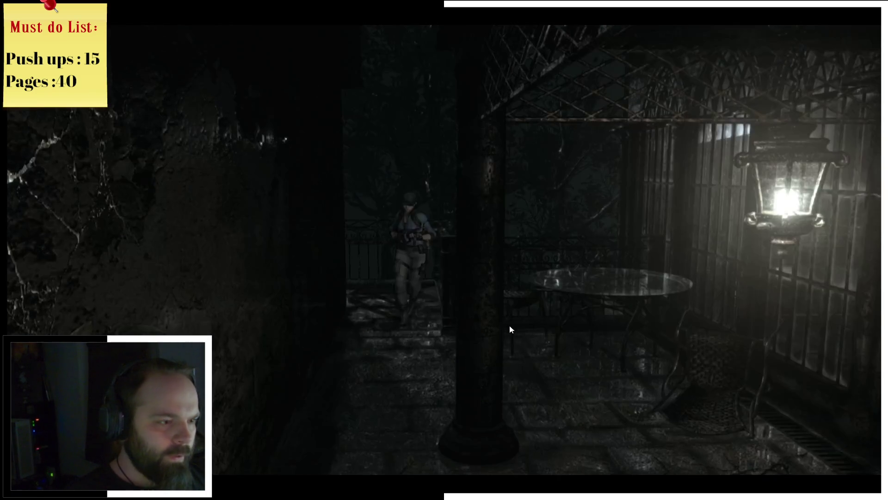
key(w)
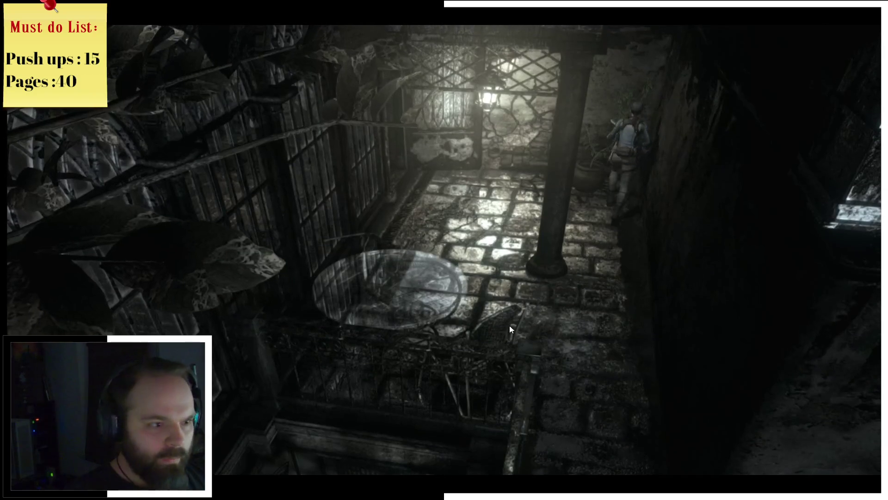
key(w)
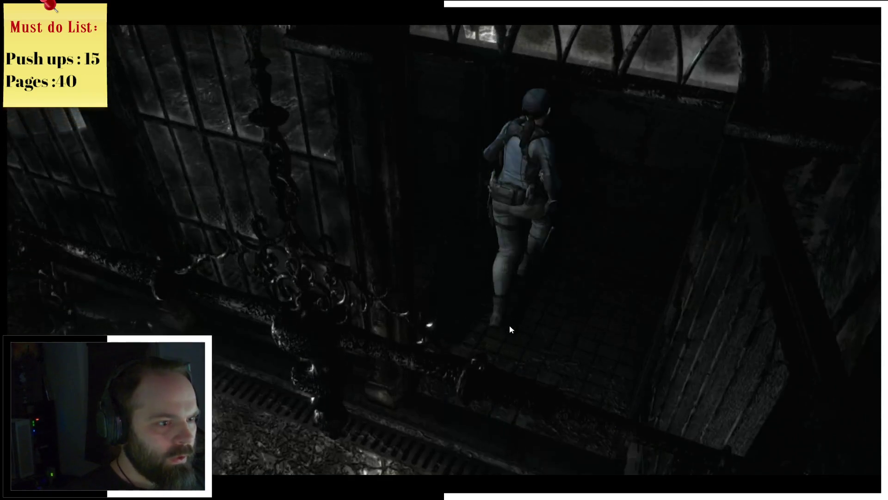
key(w)
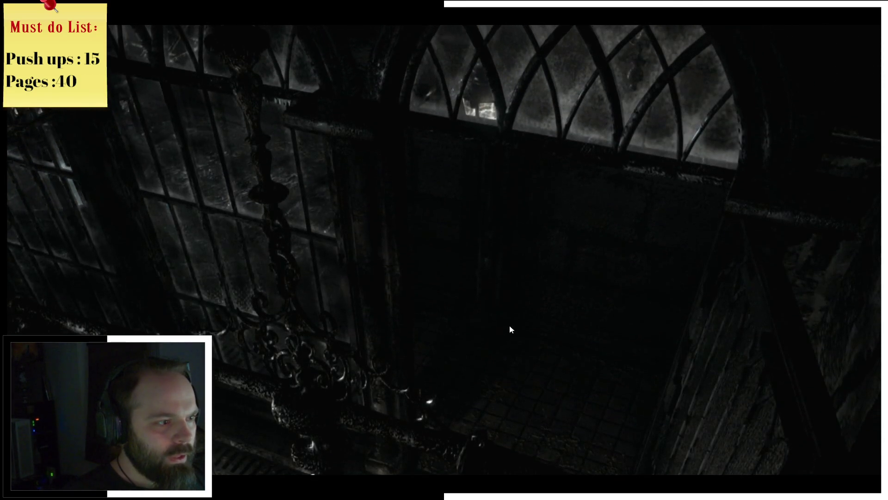
key(e)
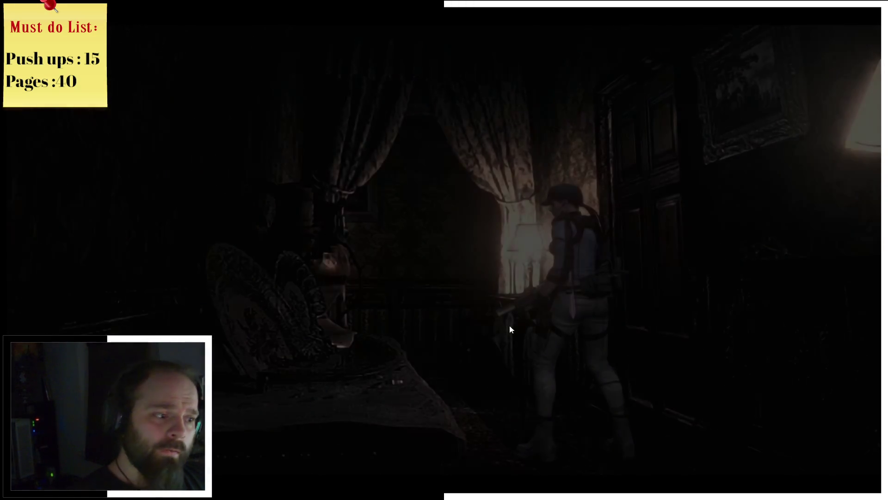
Check the Mansion 1F map, then choose Quit Game from the Esc menu and confirm Yes
key(m)
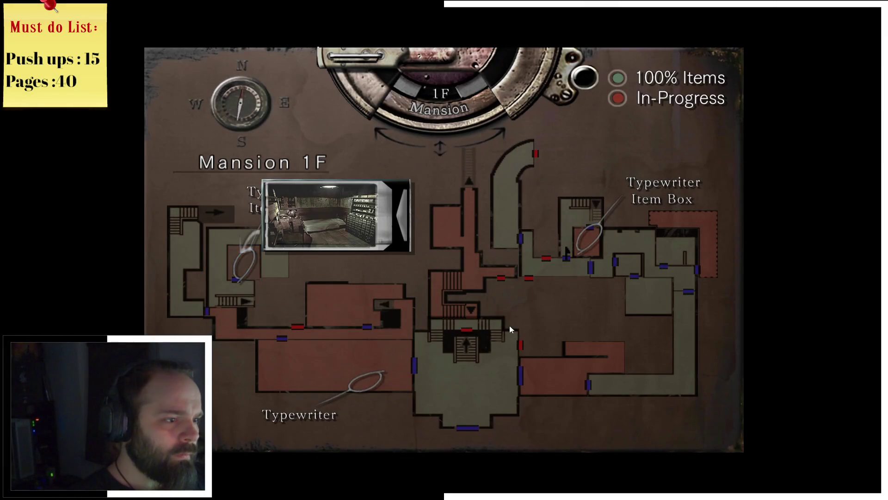
key(m)
key(Escape)
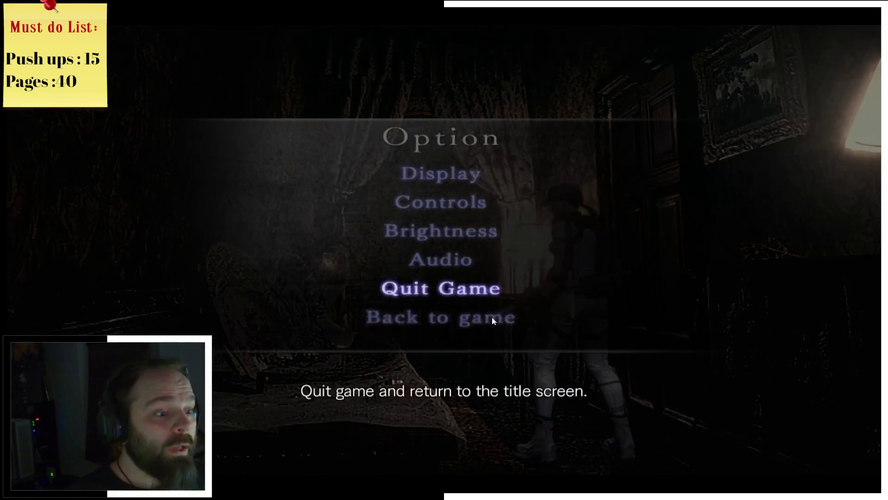
click(473, 296)
click(402, 284)
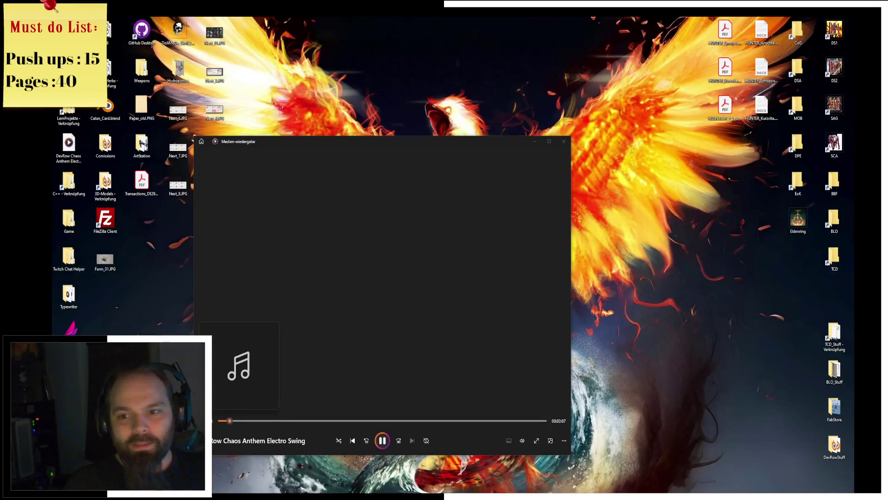
Minimize the music player and switch to the browser showing the Twitch browse page
click(534, 141)
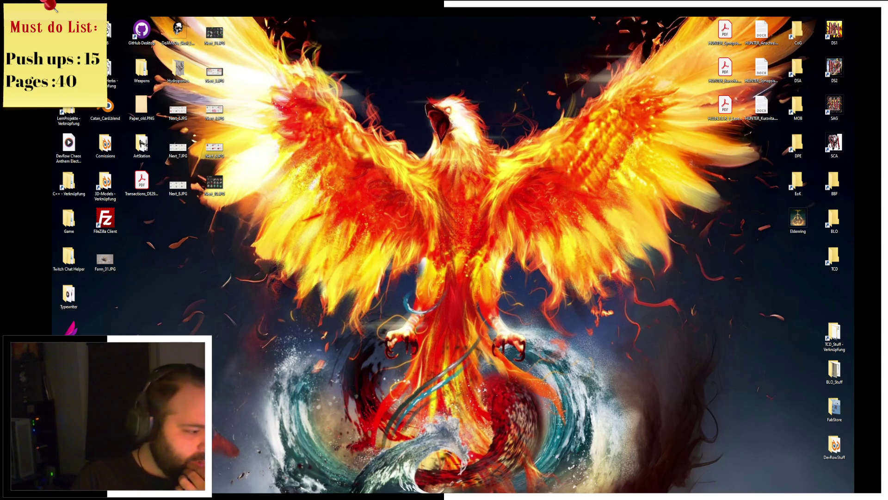
key(alt+Tab)
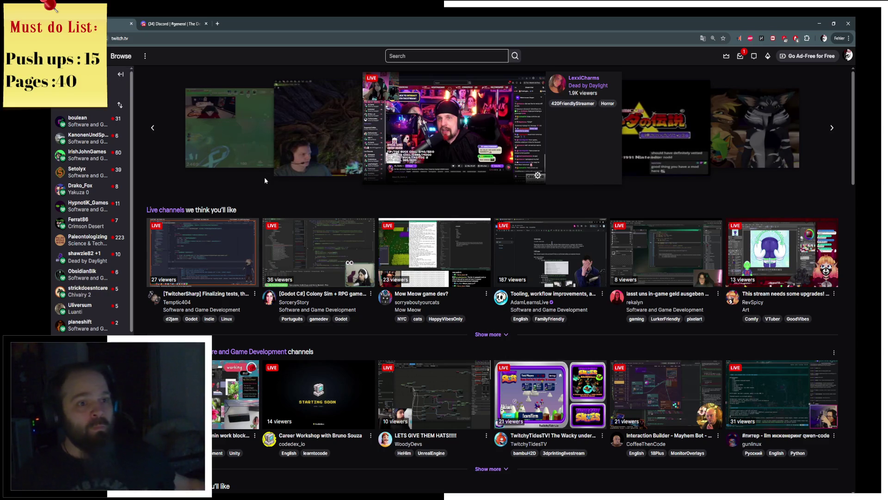
Reload twitch.tv from the address bar
click(222, 43)
key(Return)
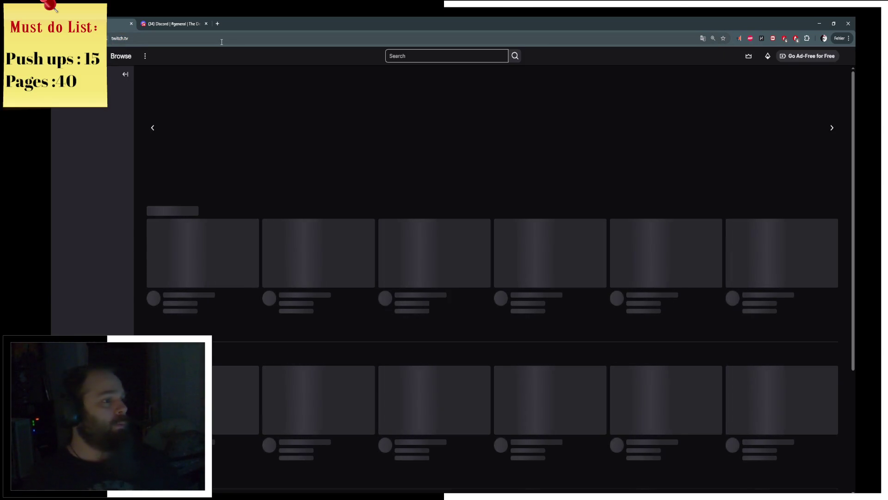